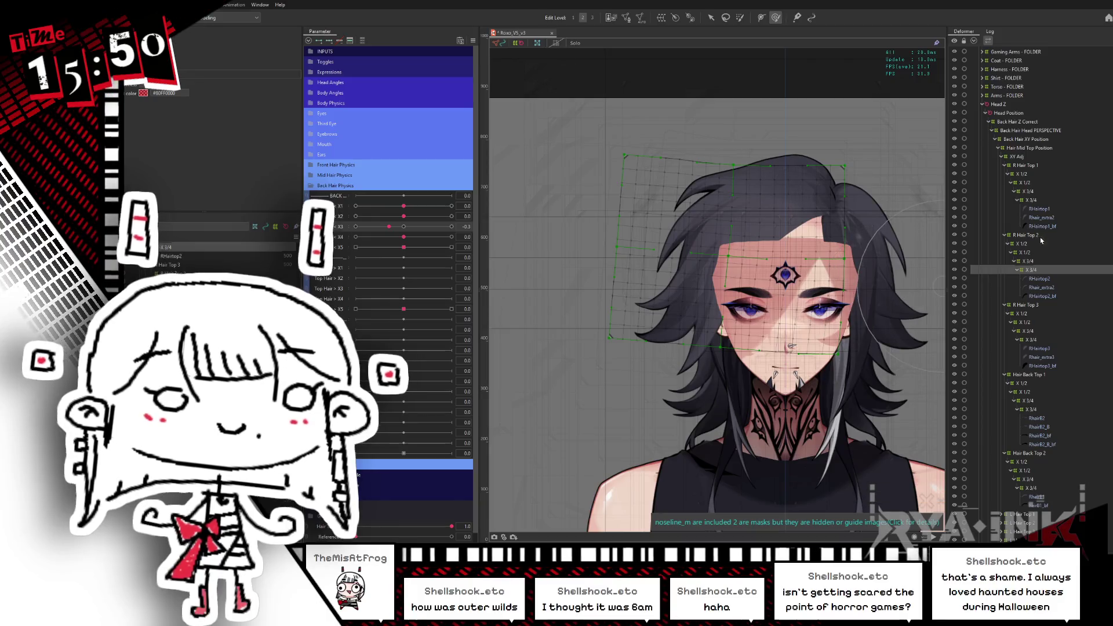
Select the X 3/4 hair deformer and reshape its warp mesh with the deform brush
{"action": "left_click", "coordinate": [1035, 193]}
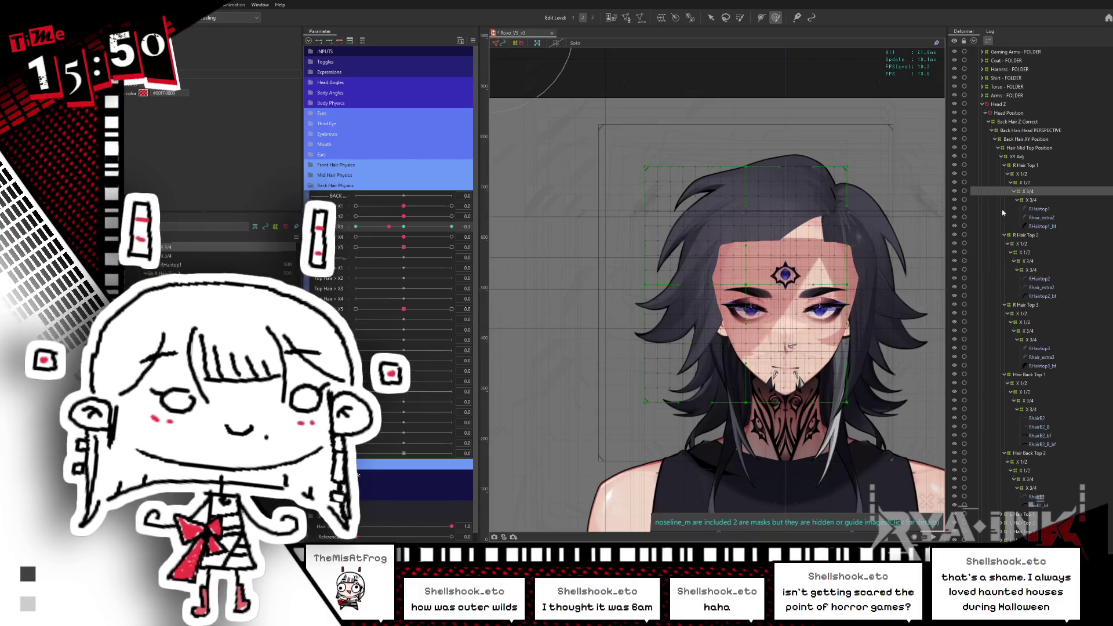
{"action": "left_click_drag", "start_coordinate": [656, 359], "coordinate": [614, 362]}
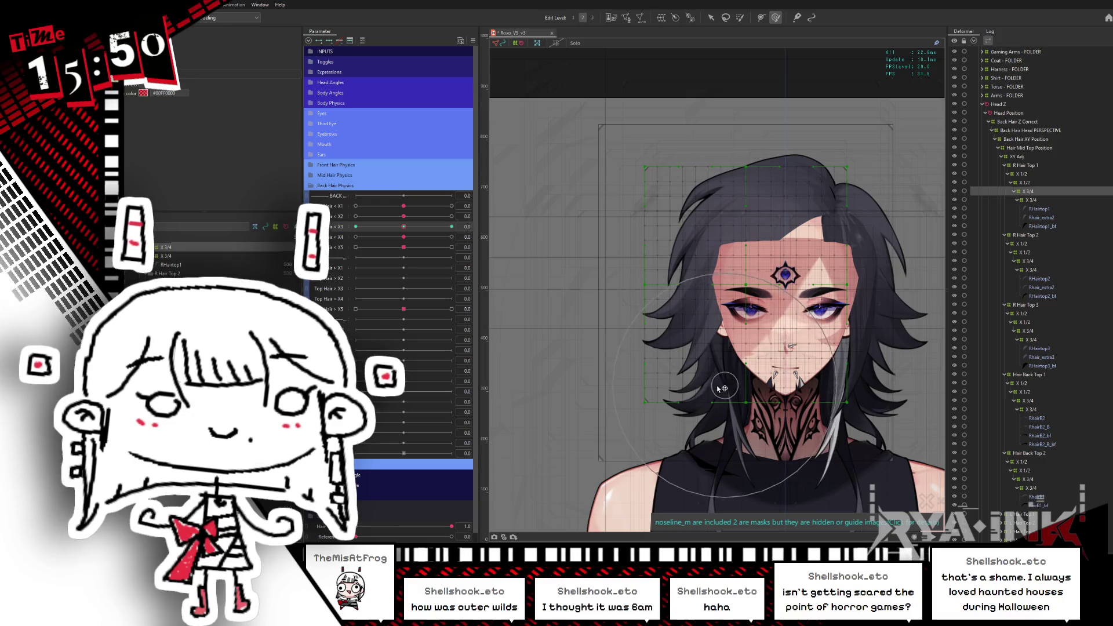
{"action": "left_click", "coordinate": [741, 17]}
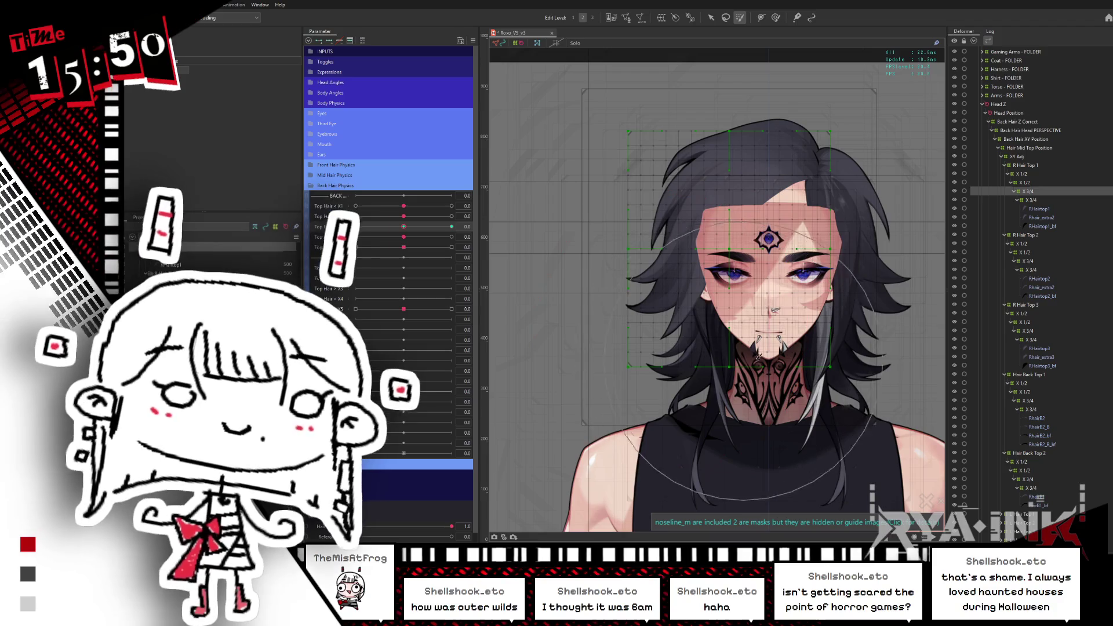
{"action": "mouse_move", "coordinate": [758, 355]}
{"action": "left_mouse_down"}
{"action": "mouse_move", "coordinate": [771, 255]}
{"action": "mouse_move", "coordinate": [666, 249]}
{"action": "mouse_move", "coordinate": [590, 306]}
{"action": "left_mouse_up"}
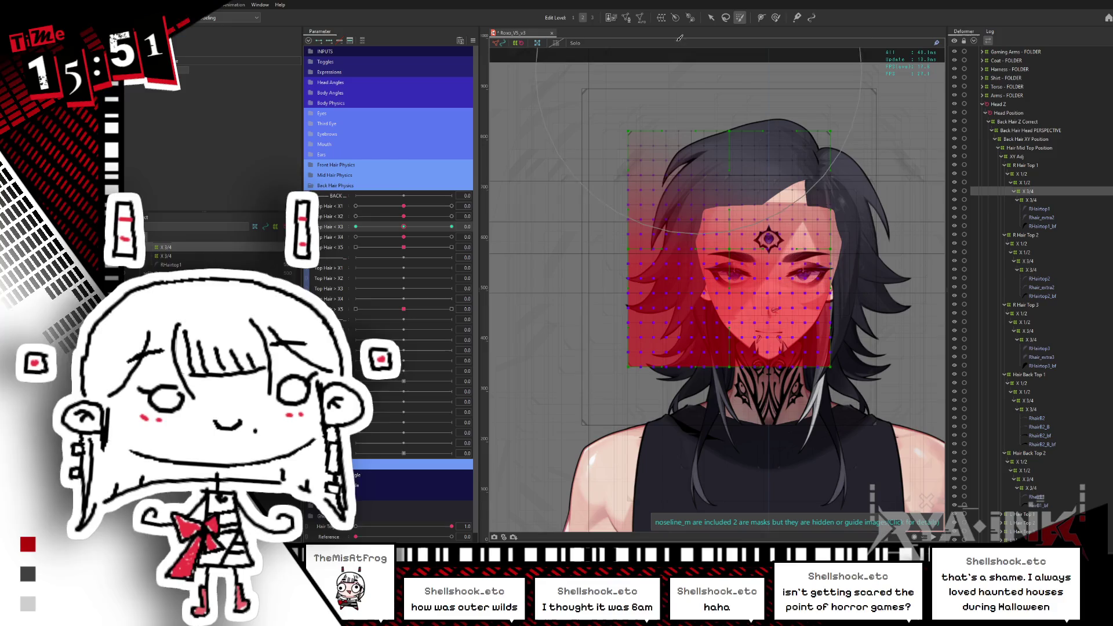
{"action": "left_click", "coordinate": [711, 18]}
{"action": "left_click", "coordinate": [694, 249]}
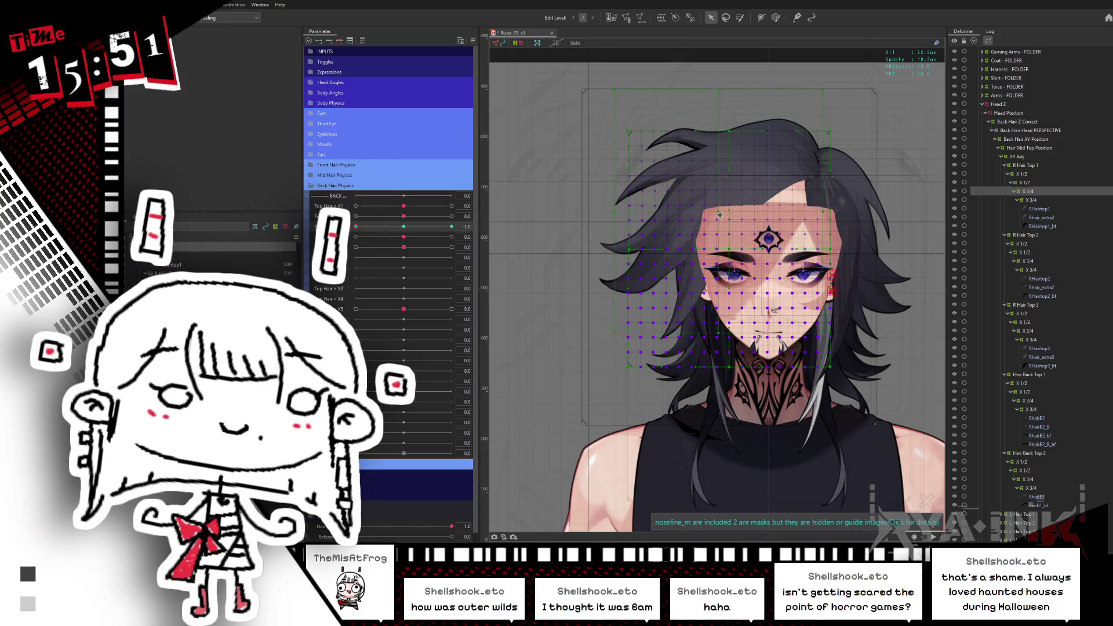
Rotate and skew the hair deformer clockwise at the Top Hair X3 -1.0 key
{"action": "left_click_drag", "start_coordinate": [828, 213], "coordinate": [802, 227]}
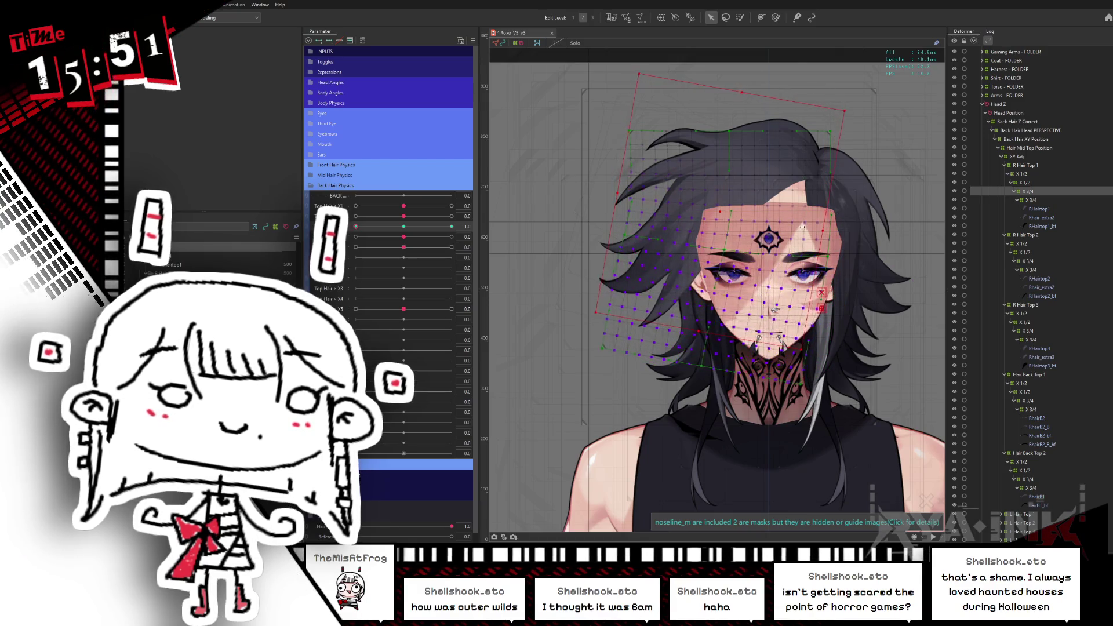
{"action": "key", "text": "ctrl+z"}
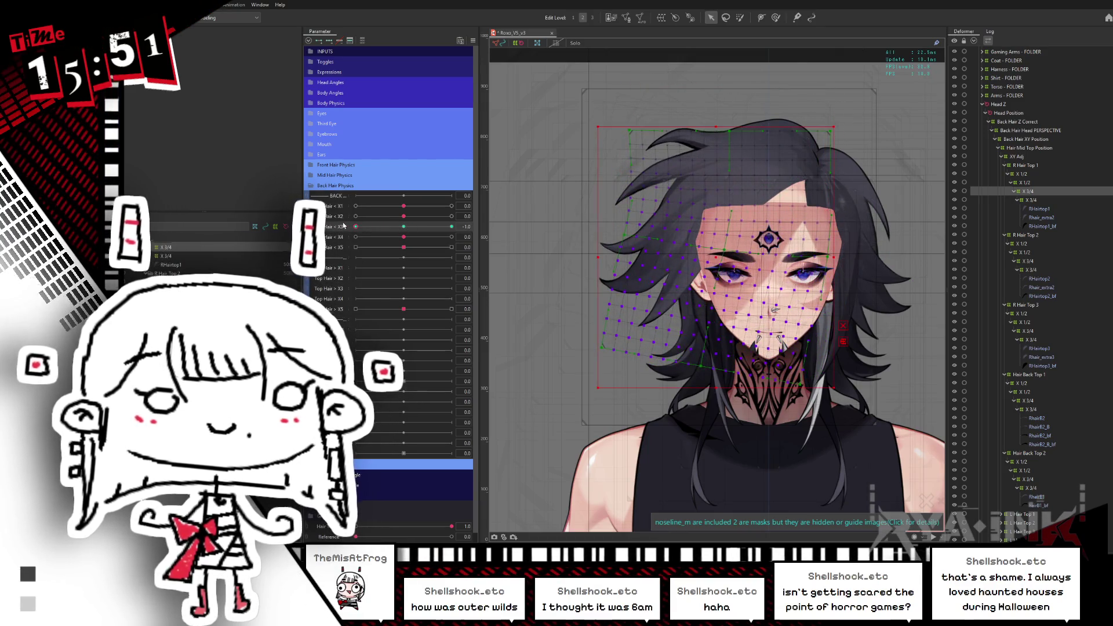
{"action": "left_click", "coordinate": [739, 18]}
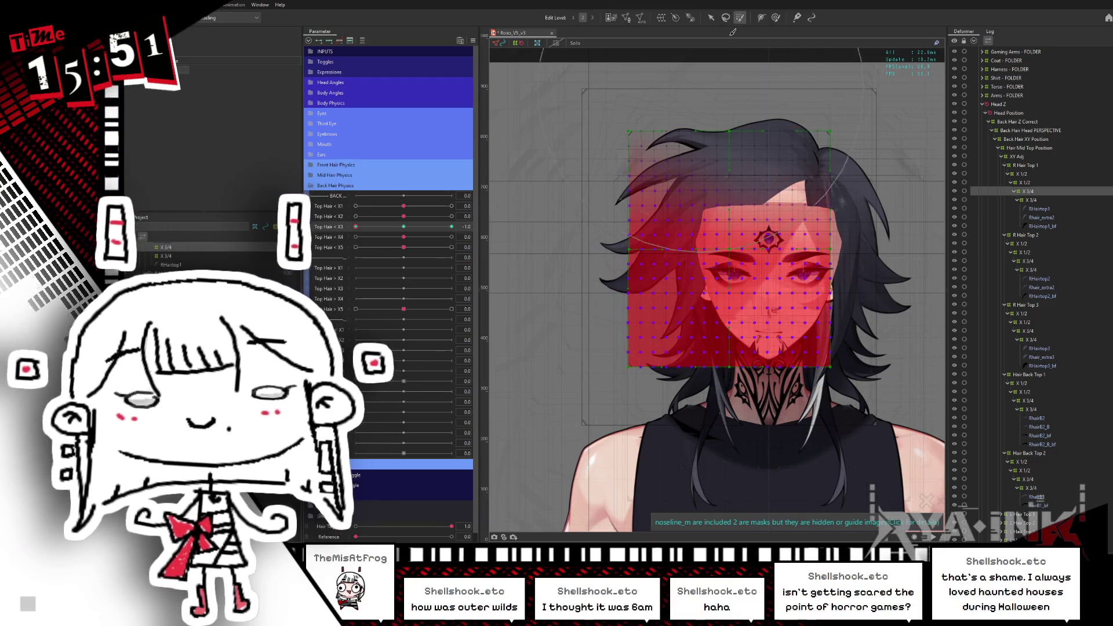
{"action": "left_click", "coordinate": [710, 17]}
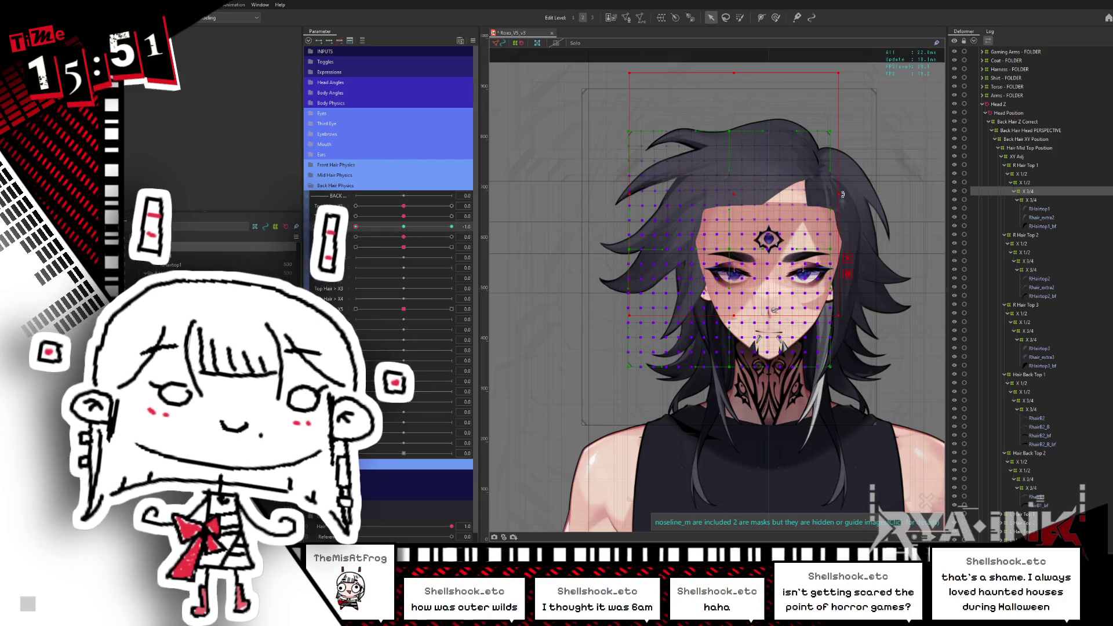
{"action": "left_click_drag", "start_coordinate": [842, 194], "coordinate": [834, 220]}
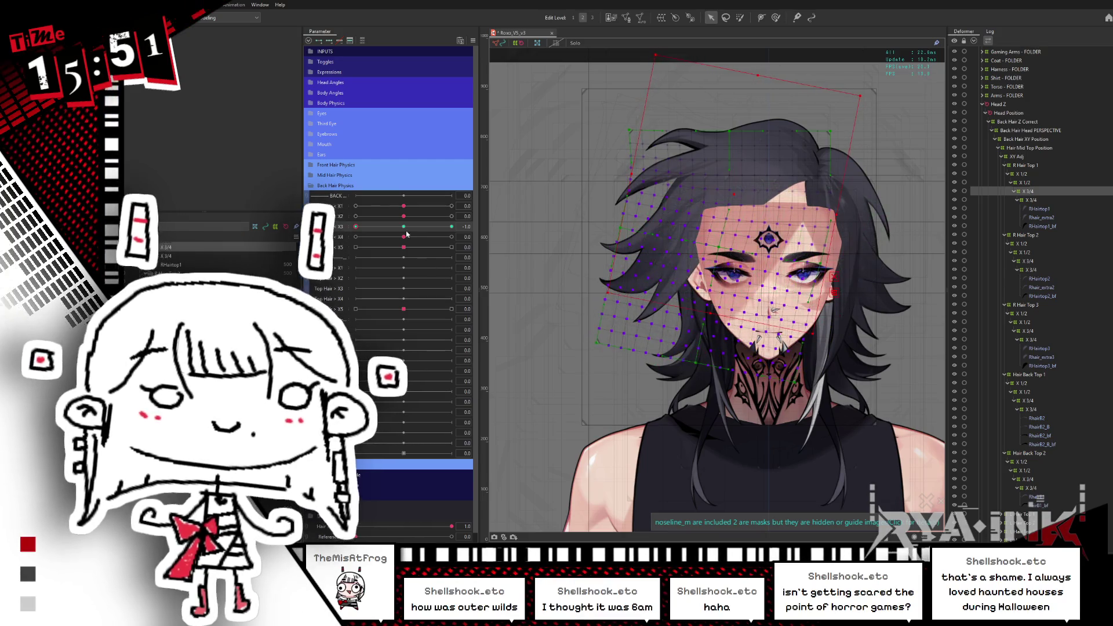
Compare Top Hair X3 at 0.2, return it to -1.0, and hide the selection
{"action": "left_click", "coordinate": [412, 230]}
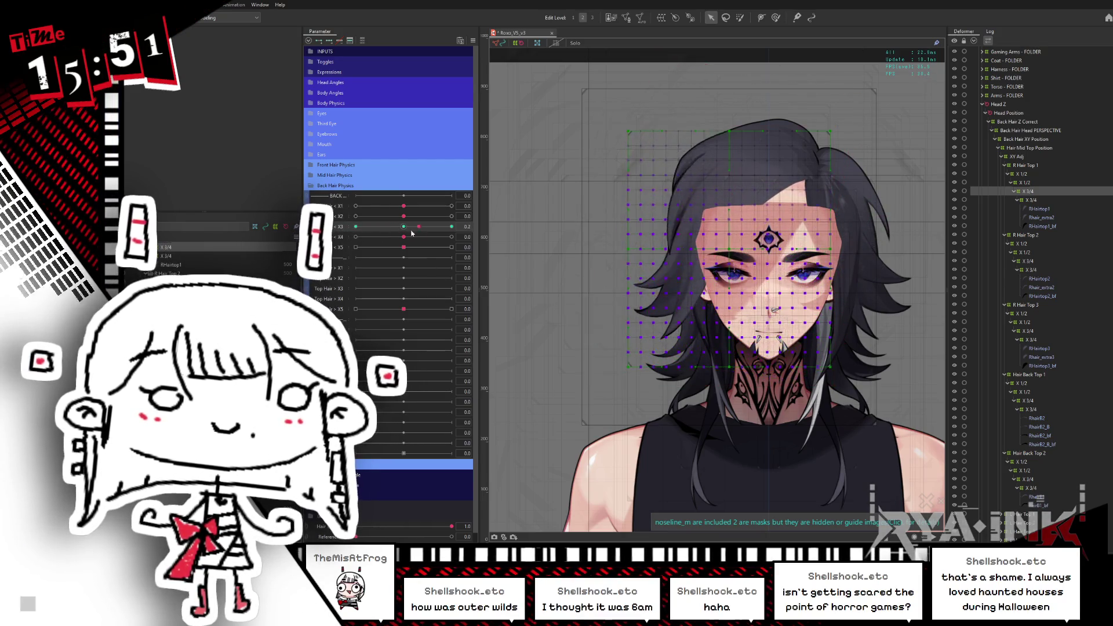
{"action": "left_click_drag", "start_coordinate": [411, 232], "coordinate": [355, 227]}
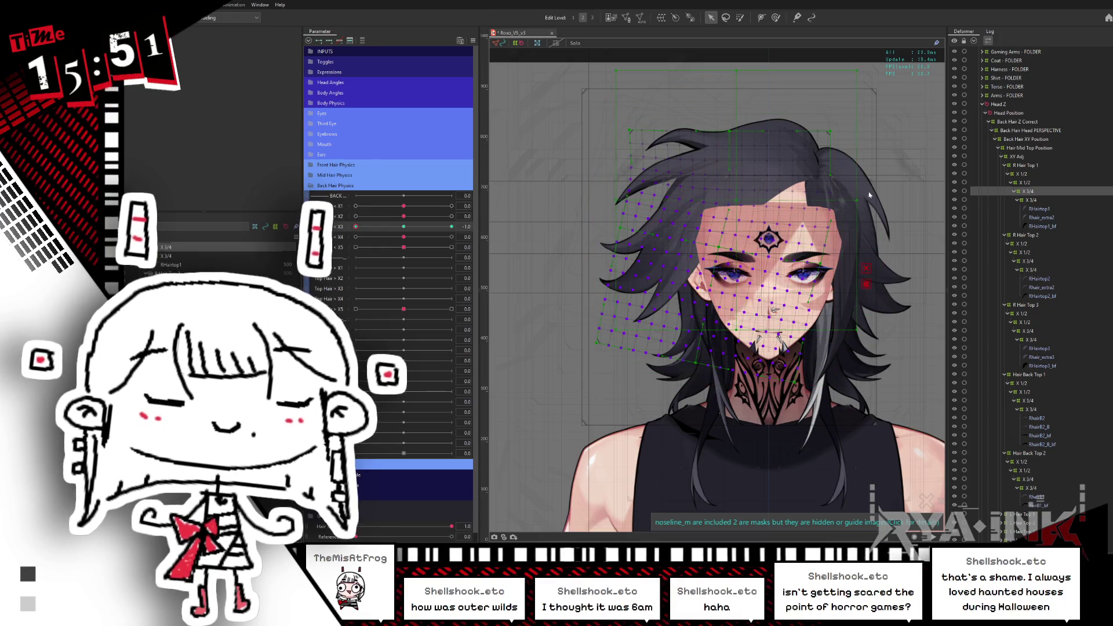
{"action": "key", "text": "ctrl+h"}
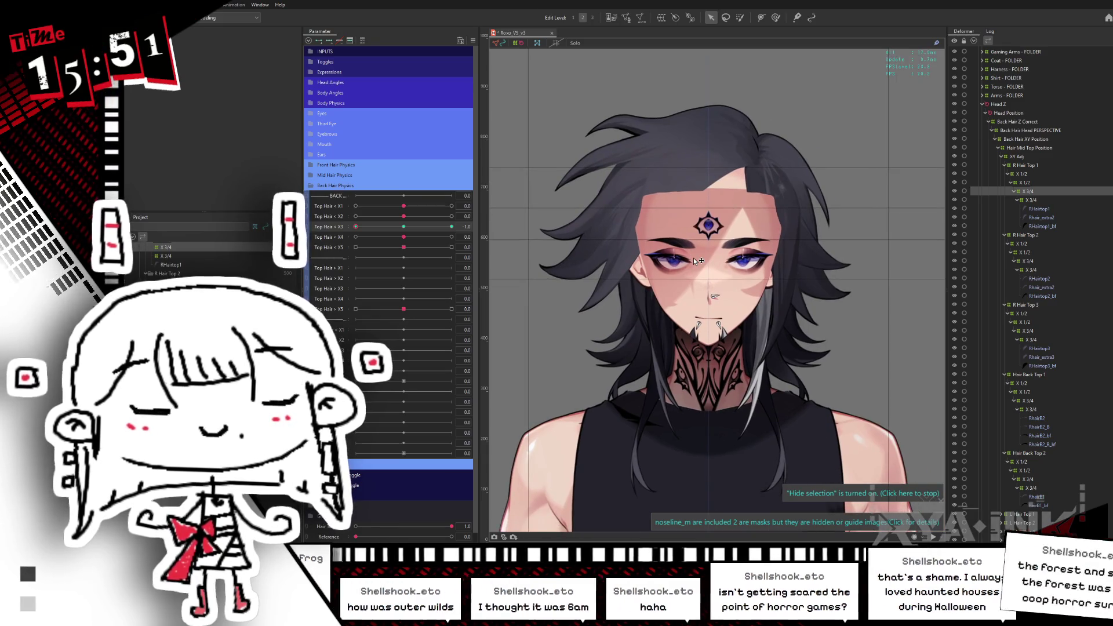
Frame the head, test Top Hair X3 from -1.0 to 0, and show the warp grid again
{"action": "scroll", "coordinate": [643, 206], "scroll_direction": "up", "scroll_amount": 2}
{"action": "left_click_drag", "start_coordinate": [643, 206], "coordinate": [689, 225]}
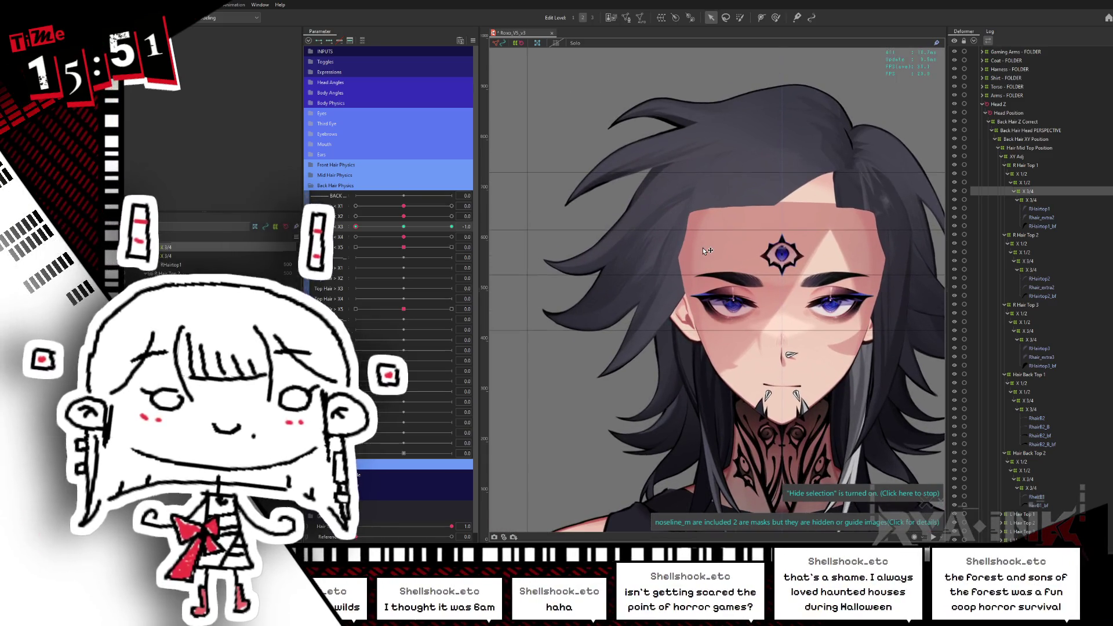
{"action": "mouse_move", "coordinate": [414, 226]}
{"action": "left_mouse_down"}
{"action": "mouse_move", "coordinate": [382, 226]}
{"action": "mouse_move", "coordinate": [429, 227]}
{"action": "mouse_move", "coordinate": [377, 227]}
{"action": "mouse_move", "coordinate": [457, 226]}
{"action": "left_mouse_up"}
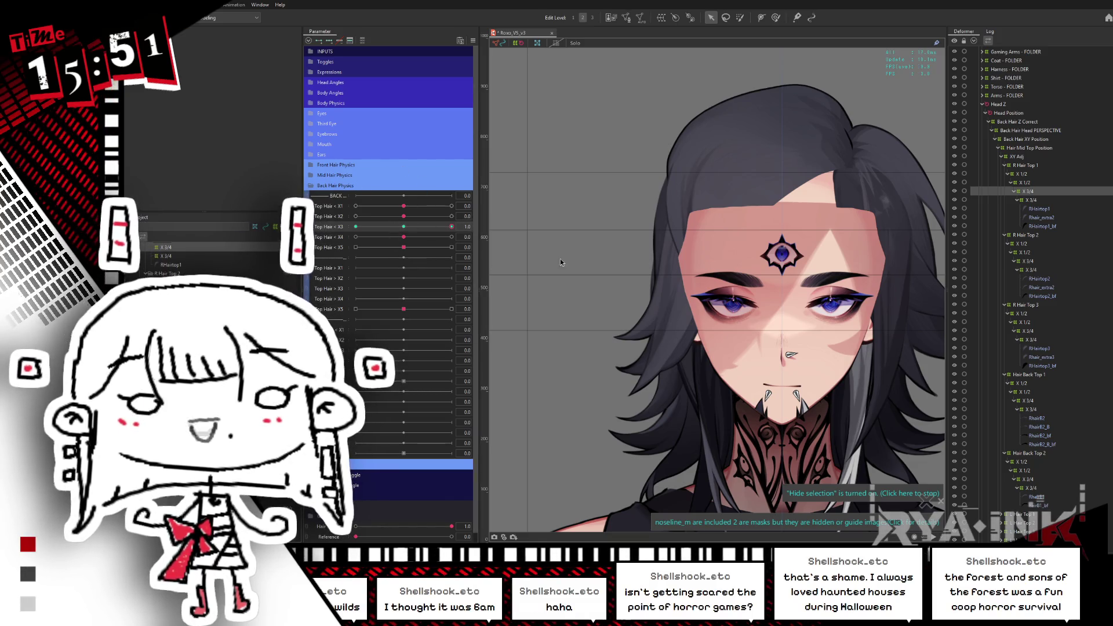
{"action": "key", "text": "ctrl+h"}
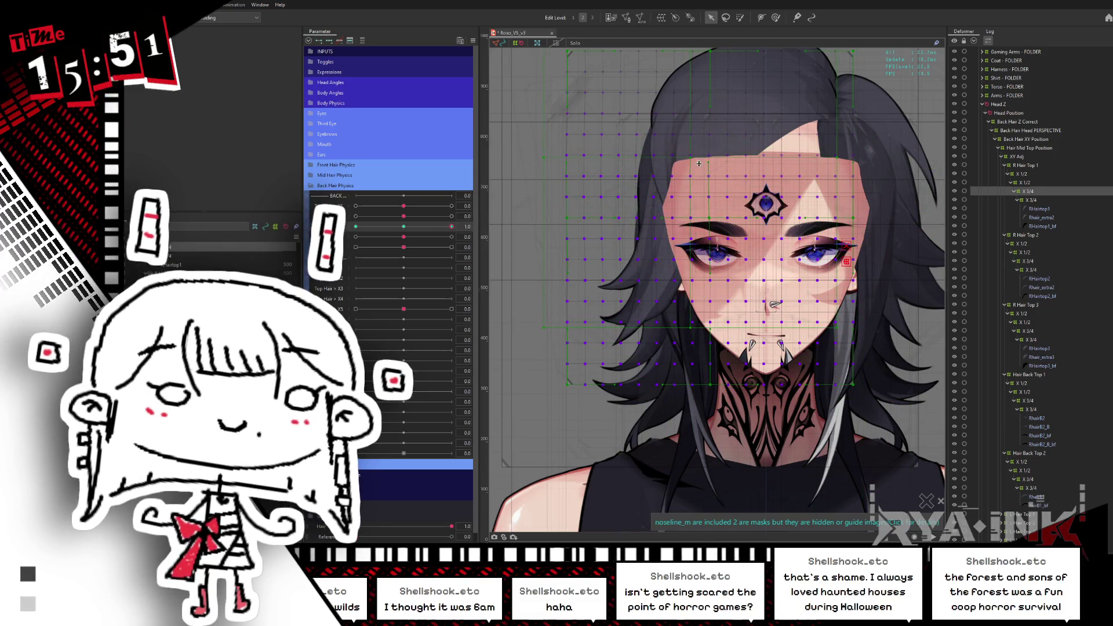
Rotate the deformer clockwise at Top Hair X3 1.0, sweep to check, and hide the selection
{"action": "left_click_drag", "start_coordinate": [841, 159], "coordinate": [867, 130]}
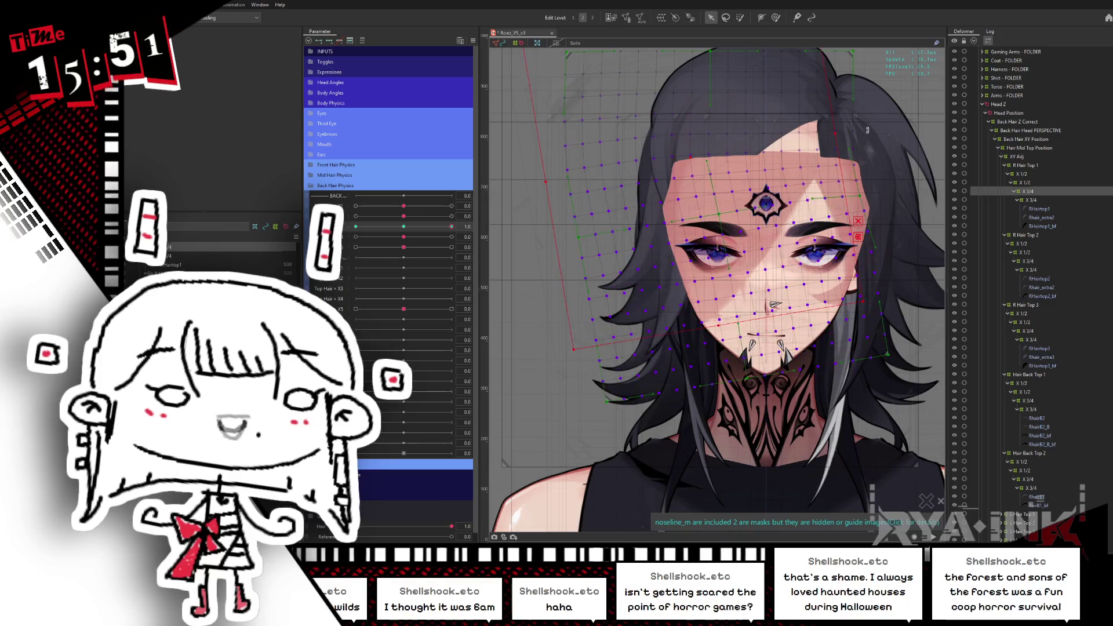
{"action": "left_click_drag", "start_coordinate": [404, 226], "coordinate": [452, 227]}
{"action": "left_click", "coordinate": [775, 17]}
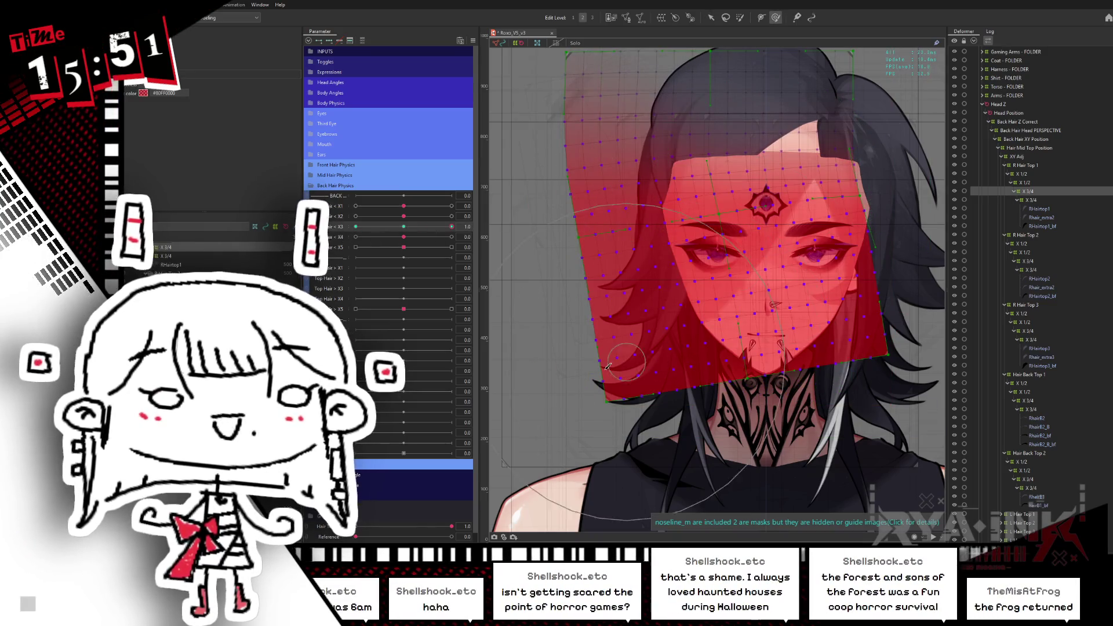
{"action": "key", "text": "ctrl+h"}
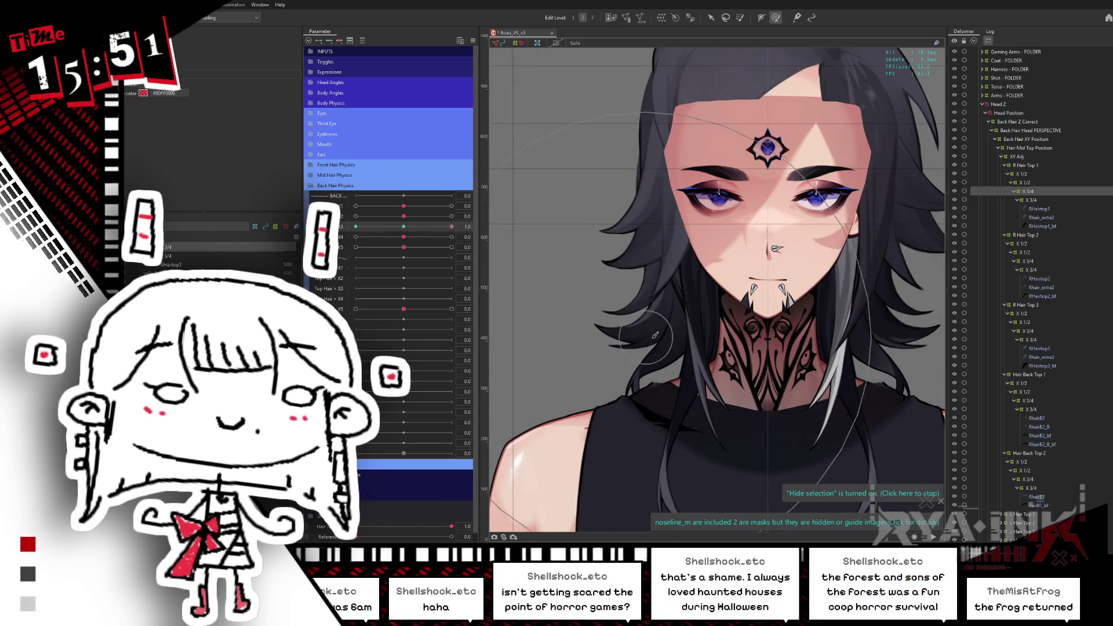
Scrub Top Hair X3 through 0.2, -1.0 and back to 1.0, then show the lattice
{"action": "left_click_drag", "start_coordinate": [451, 227], "coordinate": [355, 226]}
{"action": "left_click_drag", "start_coordinate": [654, 327], "coordinate": [722, 349]}
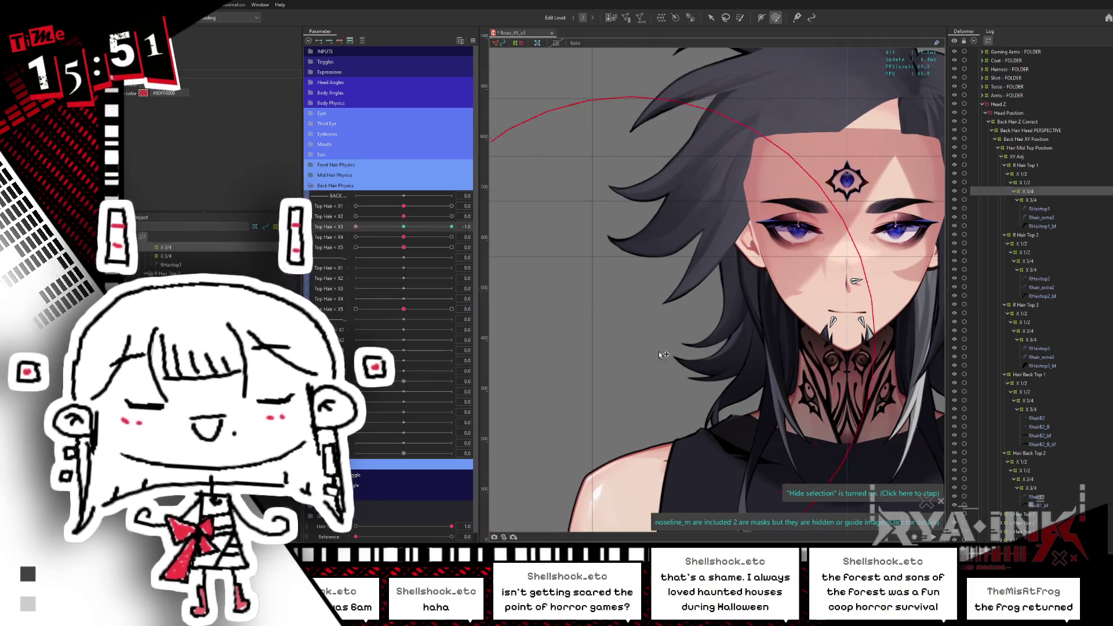
{"action": "left_click_drag", "start_coordinate": [703, 293], "coordinate": [721, 343]}
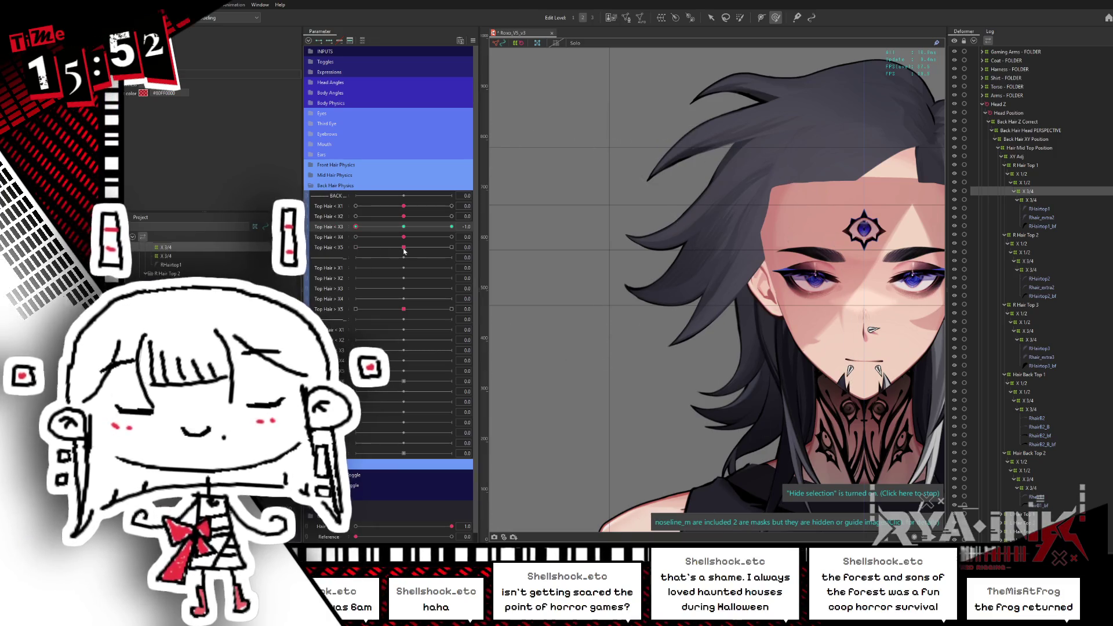
{"action": "left_click_drag", "start_coordinate": [355, 227], "coordinate": [451, 227]}
{"action": "left_click_drag", "start_coordinate": [788, 88], "coordinate": [736, 33]}
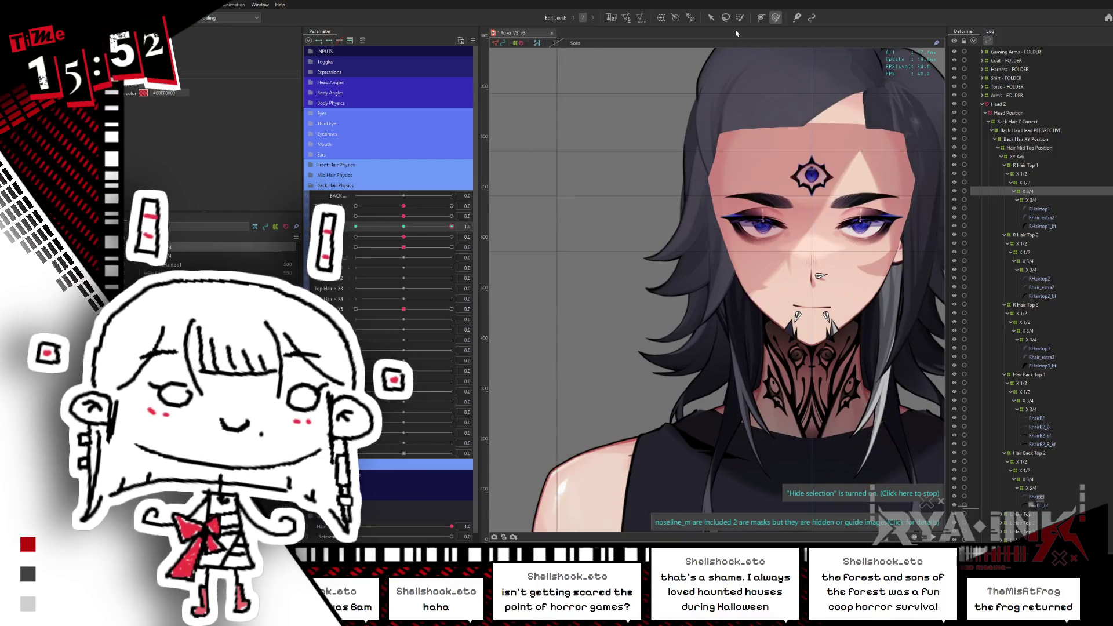
{"action": "left_click", "coordinate": [837, 367]}
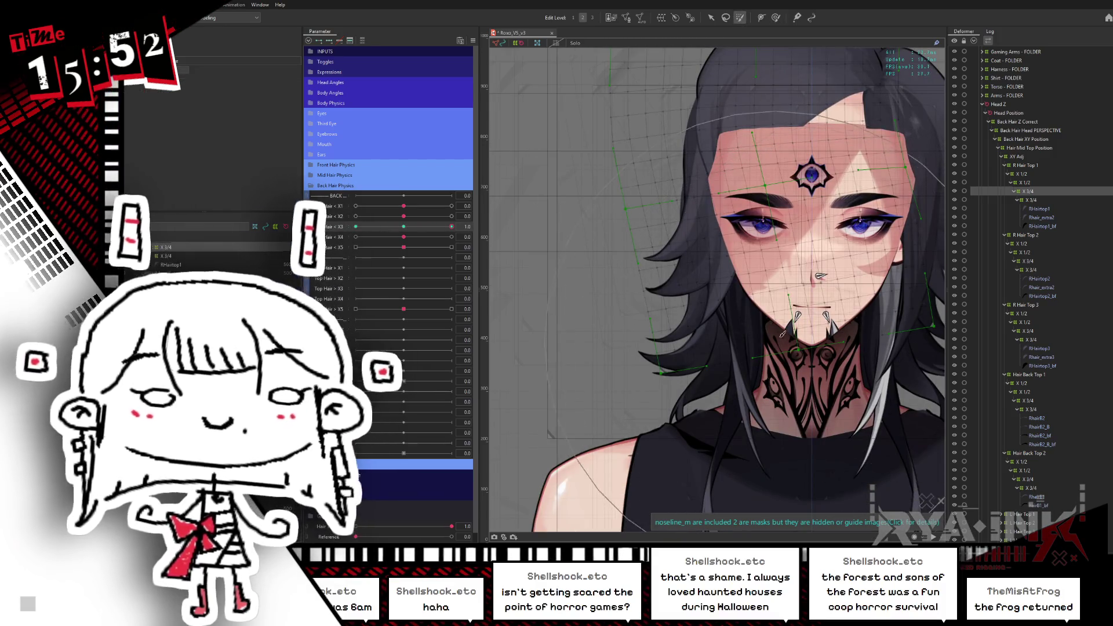
Undo the last change and inspect the deformer's skew at Top Hair X3 1.0
{"action": "key", "text": "ctrl+z"}
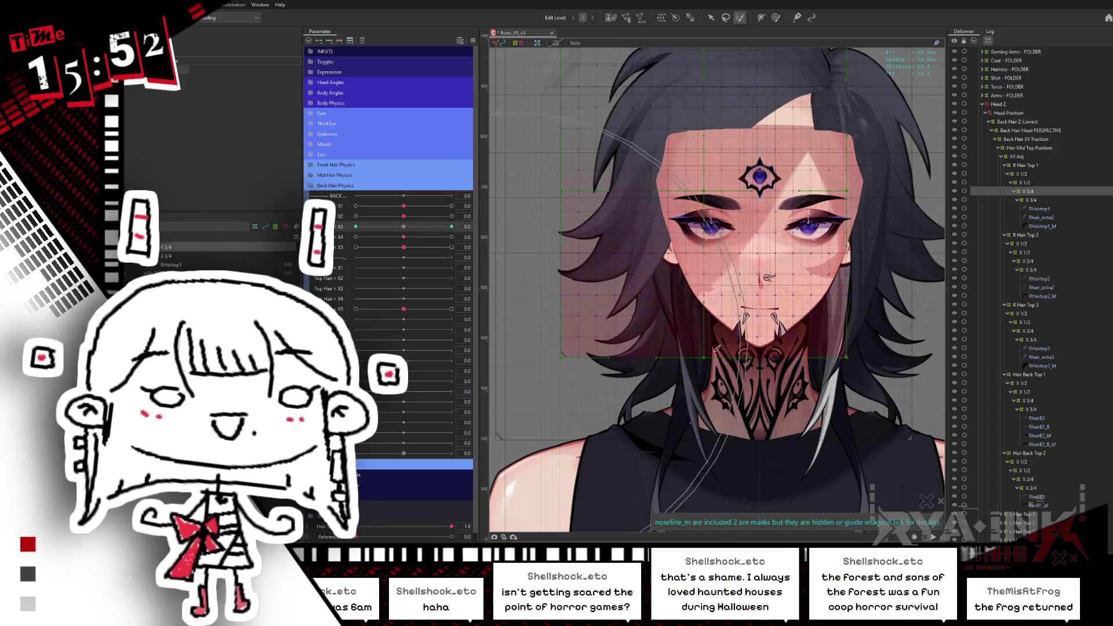
{"action": "left_click", "coordinate": [709, 22]}
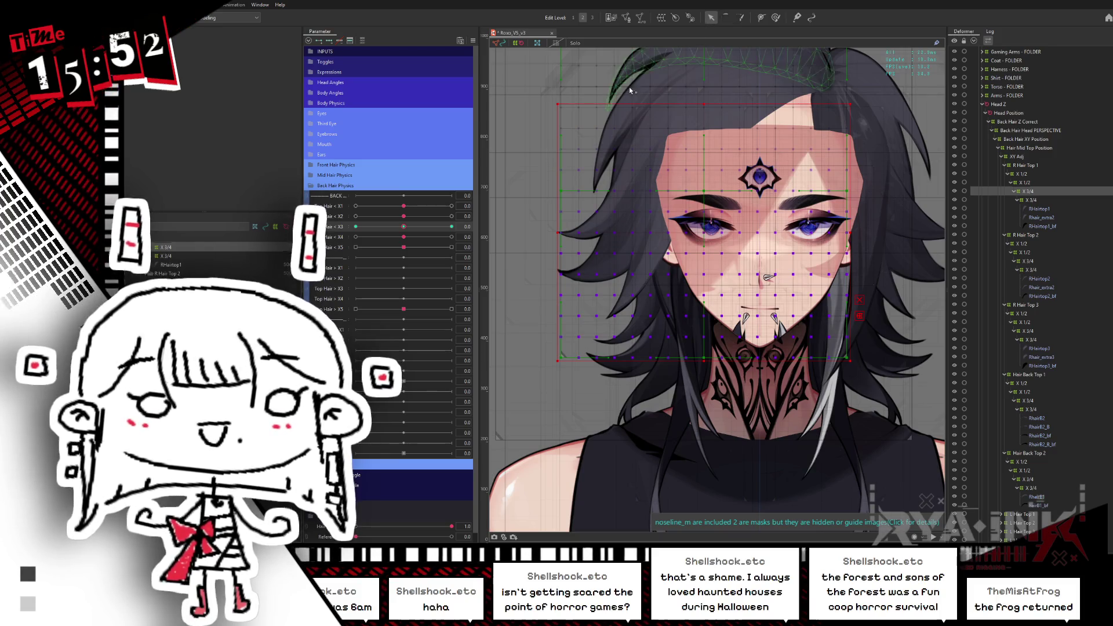
{"action": "left_click_drag", "start_coordinate": [405, 227], "coordinate": [451, 227]}
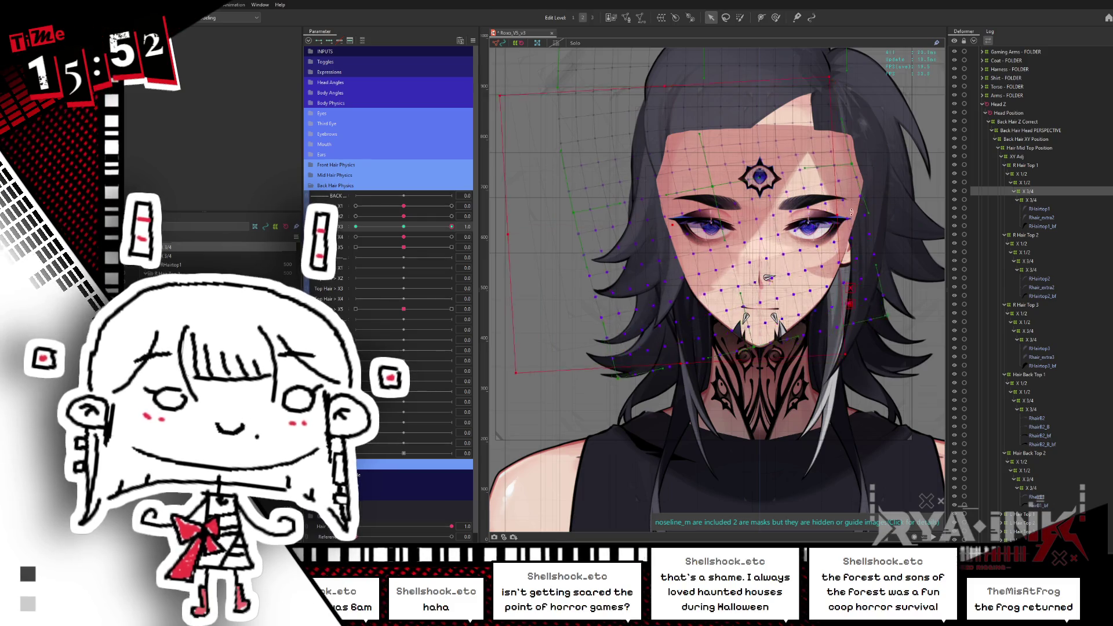
{"action": "left_click", "coordinate": [741, 18]}
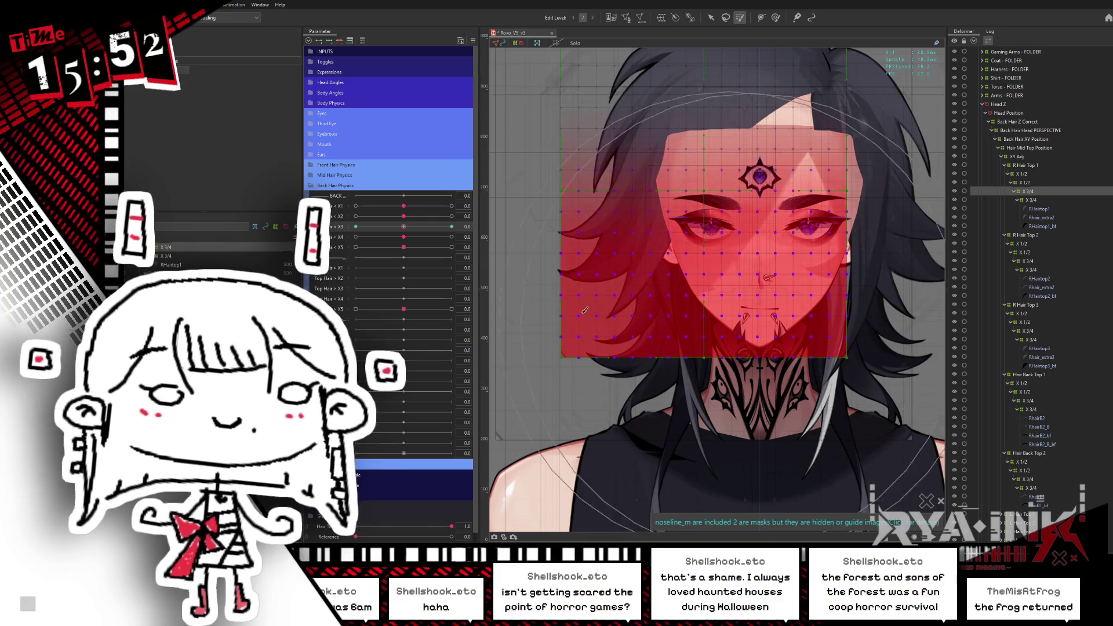
{"action": "left_click", "coordinate": [712, 17]}
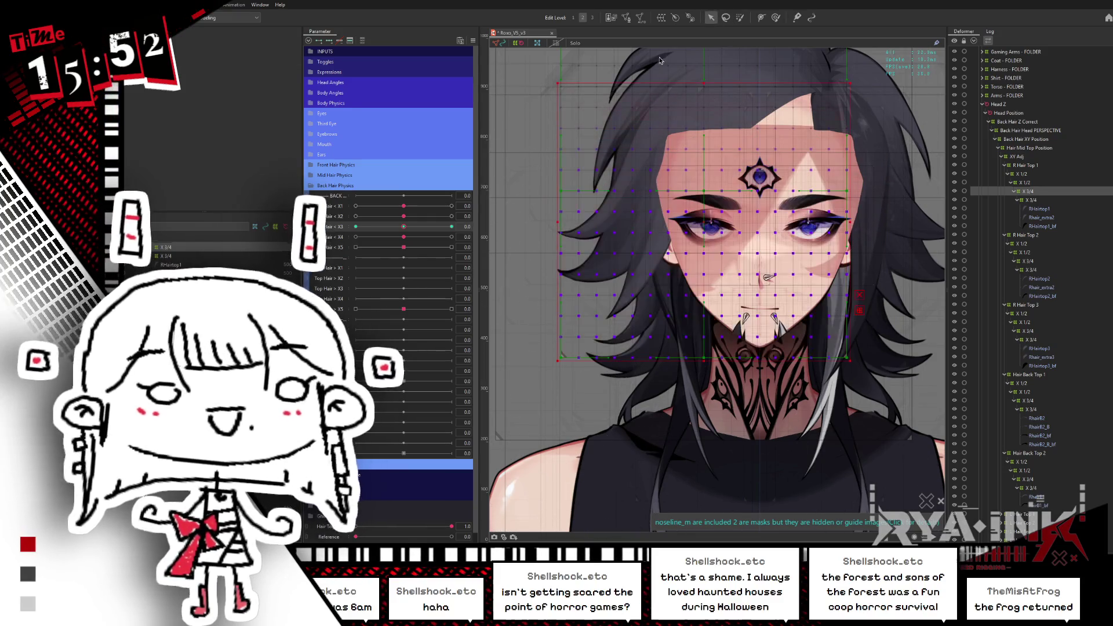
{"action": "left_click_drag", "start_coordinate": [411, 231], "coordinate": [531, 227]}
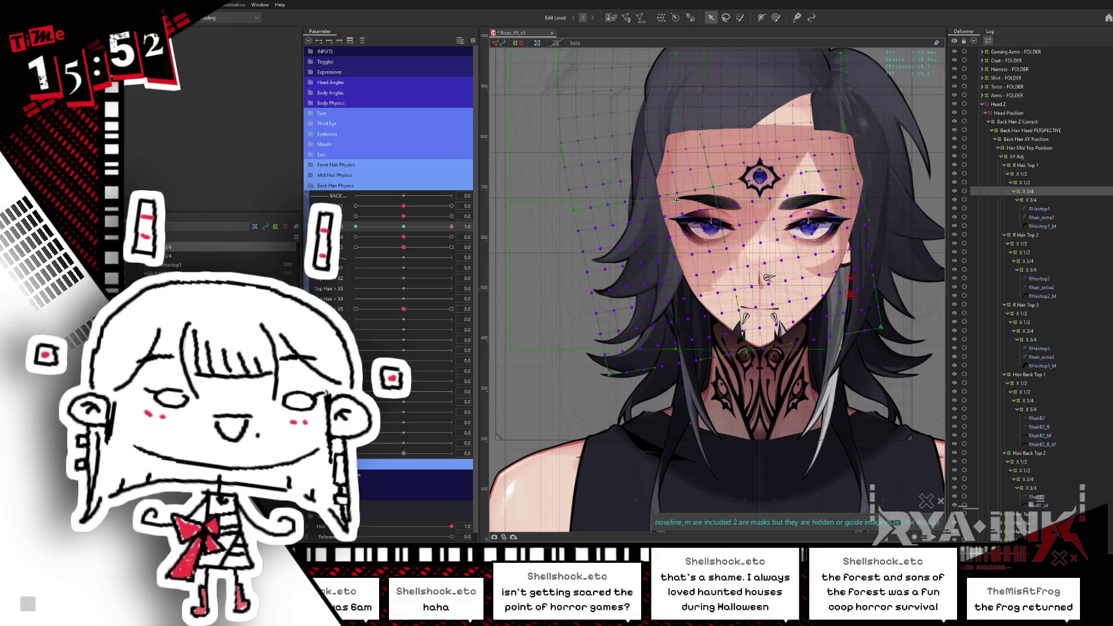
At Top Hair < X3 -1.0, tilt two top-hair deformers counter-clockwise to match the swing
{"action": "left_click", "coordinate": [527, 210]}
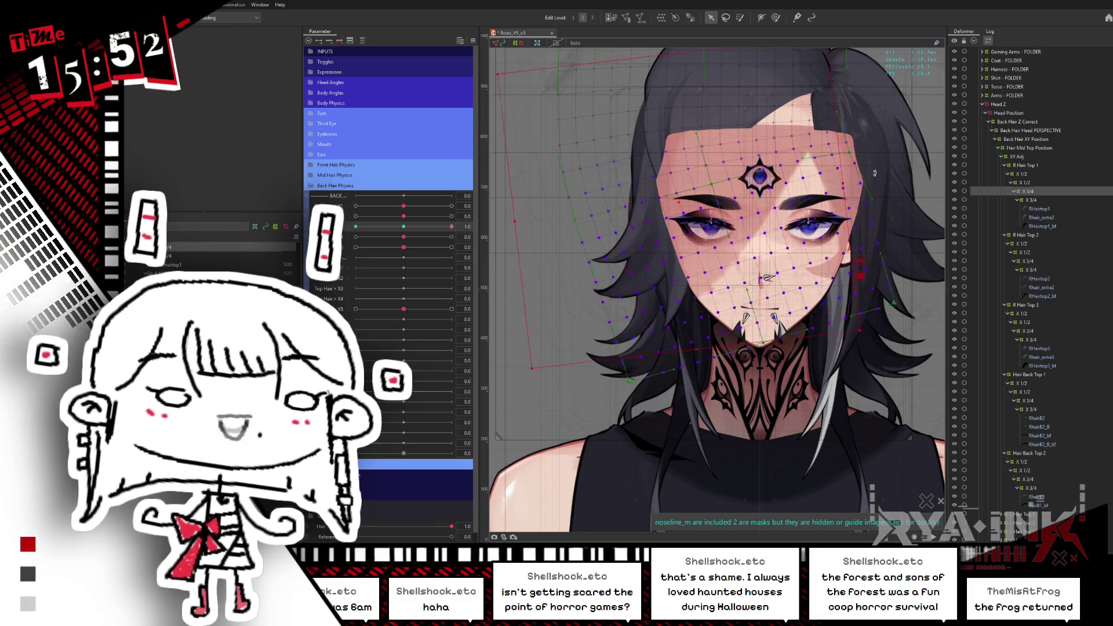
{"action": "left_click_drag", "start_coordinate": [401, 228], "coordinate": [355, 226]}
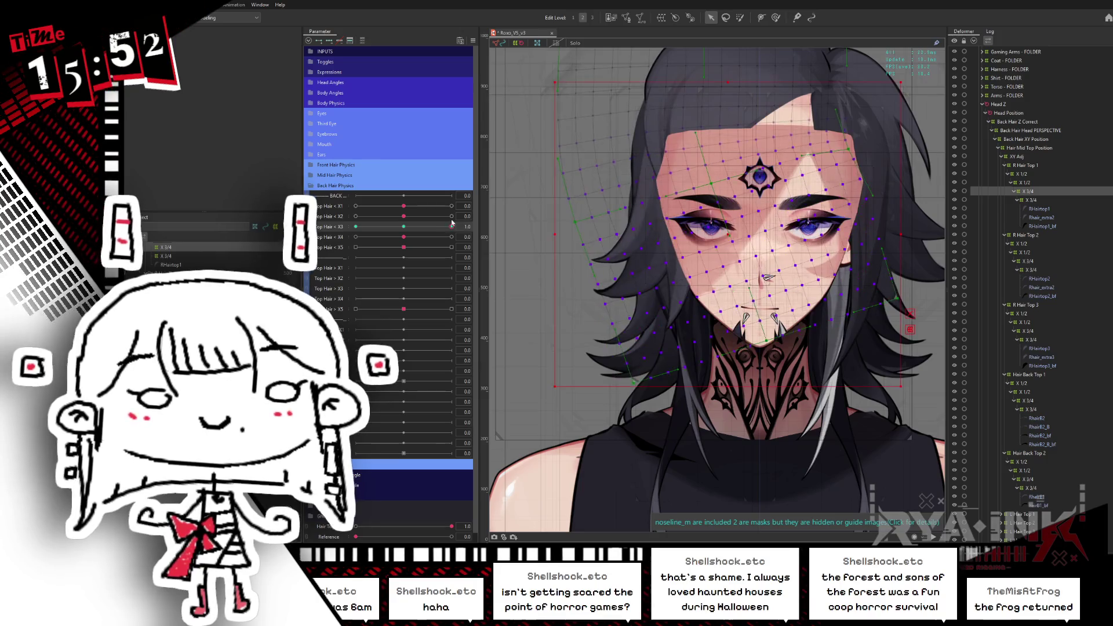
{"action": "left_click", "coordinate": [643, 221]}
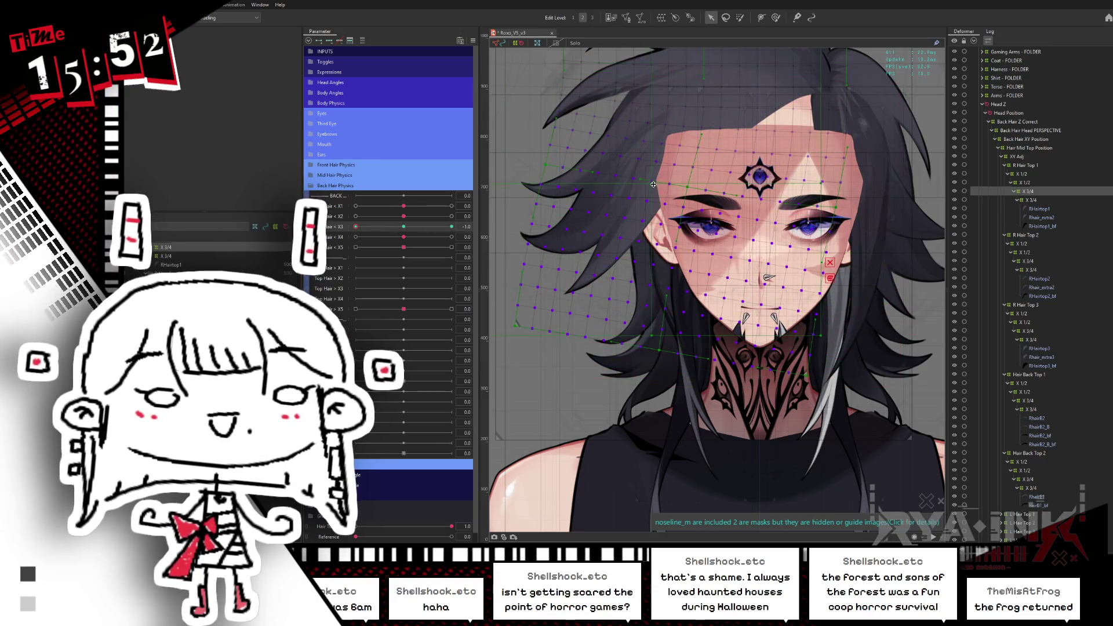
{"action": "left_click_drag", "start_coordinate": [816, 191], "coordinate": [816, 197]}
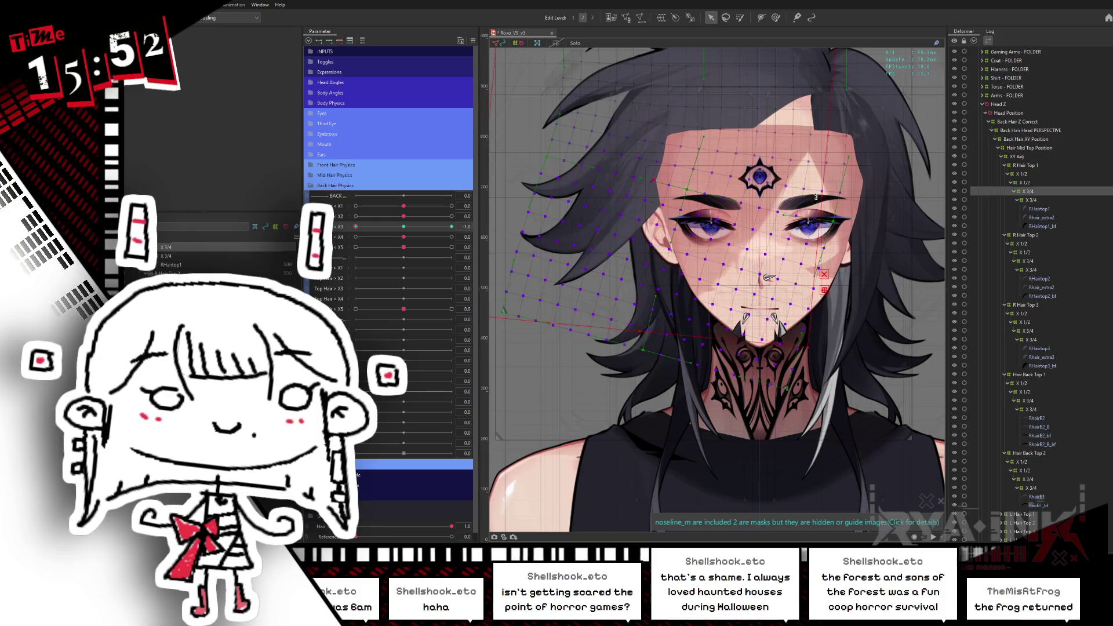
{"action": "left_click", "coordinate": [667, 225]}
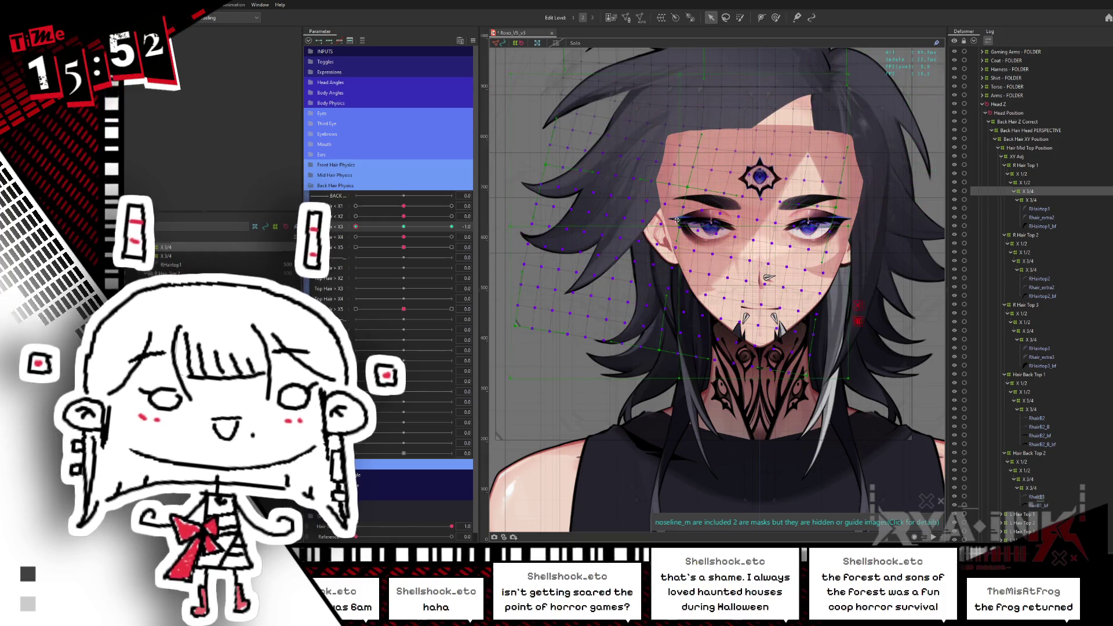
{"action": "left_click_drag", "start_coordinate": [829, 172], "coordinate": [833, 190]}
{"action": "mouse_move", "coordinate": [358, 224]}
{"action": "left_mouse_down"}
{"action": "mouse_move", "coordinate": [403, 222]}
{"action": "mouse_move", "coordinate": [350, 191]}
{"action": "left_mouse_up"}
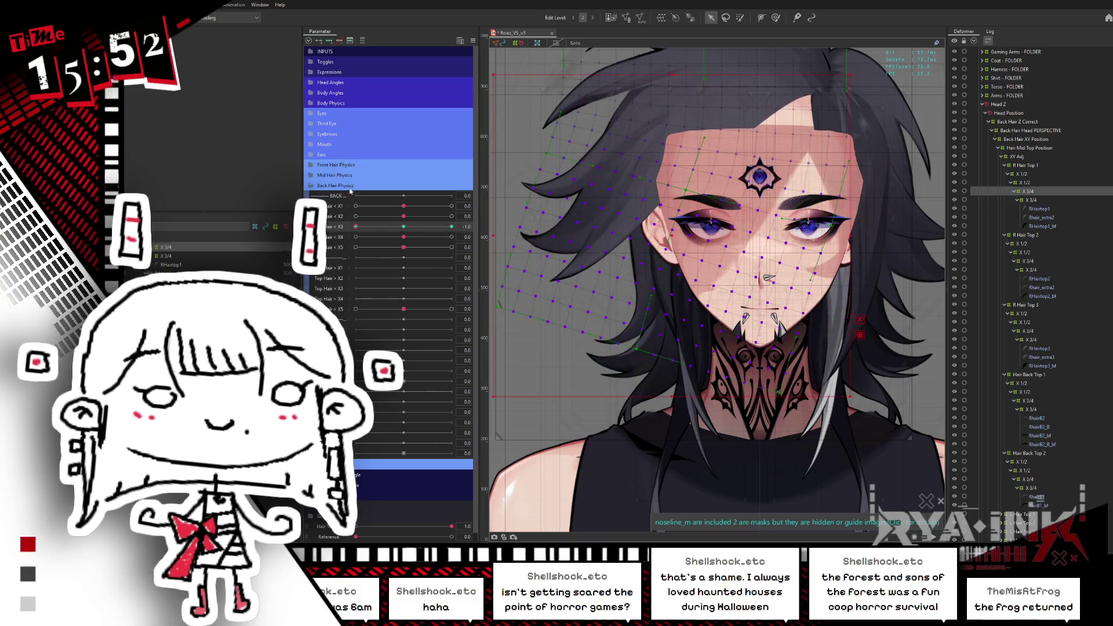
Pick the Deform Brush and bring the left hair strands into view
{"action": "left_click", "coordinate": [777, 18]}
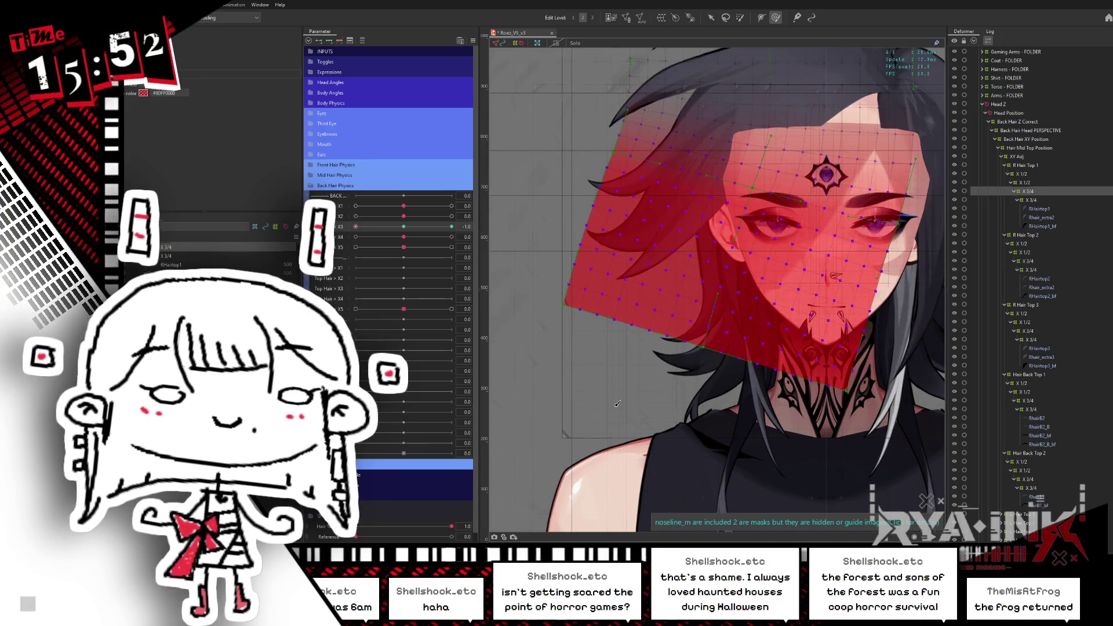
{"action": "scroll", "coordinate": [563, 390], "scroll_direction": "up", "scroll_amount": 2}
{"action": "left_click_drag", "start_coordinate": [581, 383], "coordinate": [612, 387]}
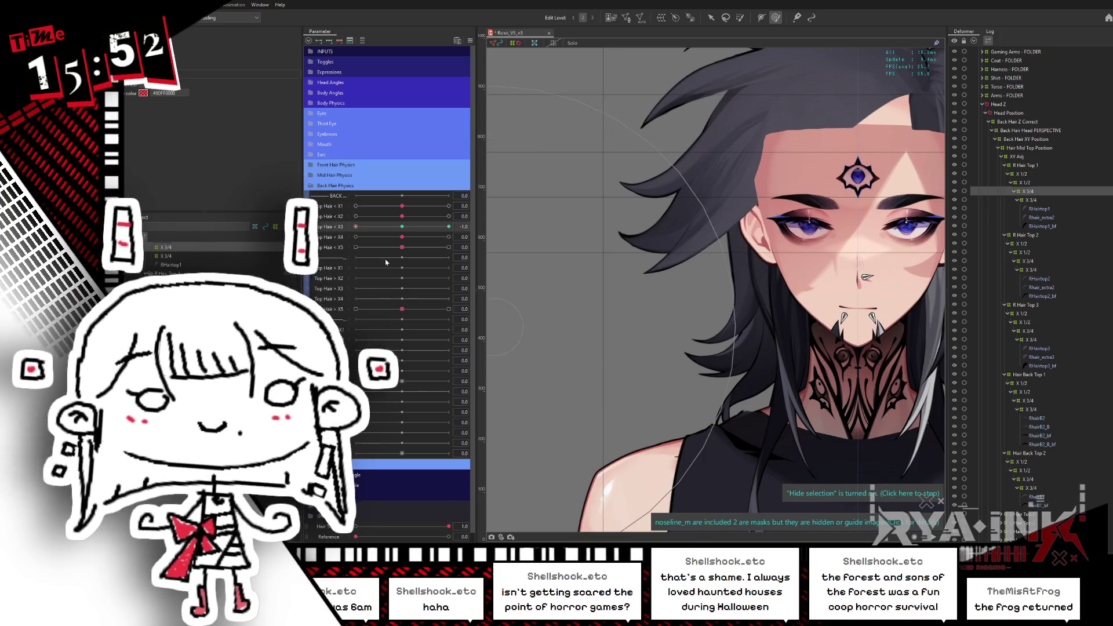
Test the hair swing between the Top Hair < X3 -1.0 and 1.0 keys
{"action": "left_click", "coordinate": [448, 226]}
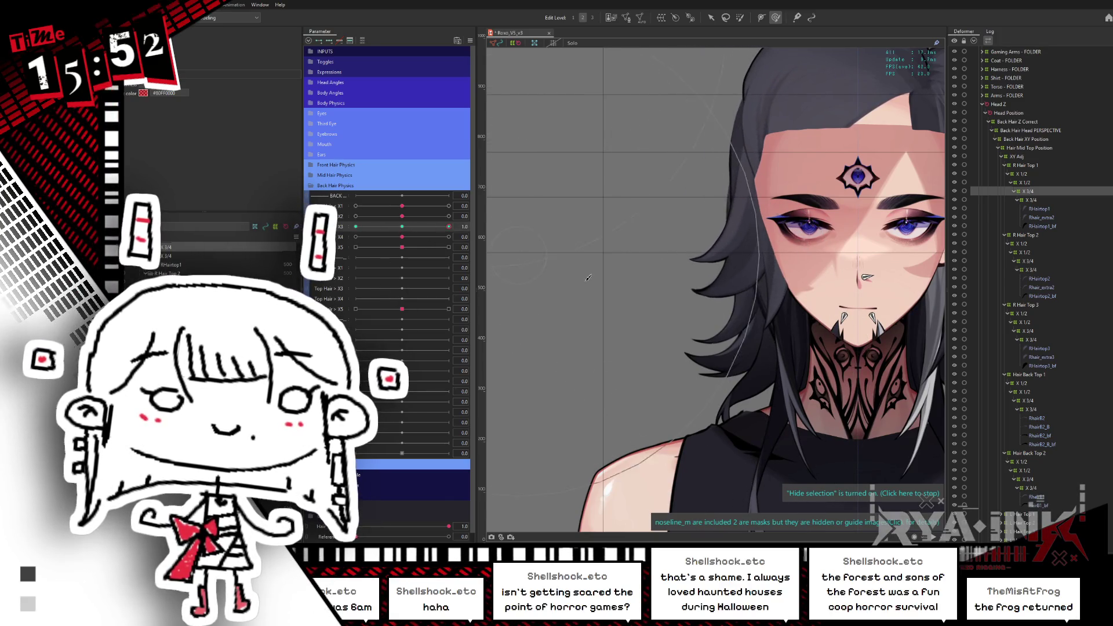
{"action": "left_click_drag", "start_coordinate": [837, 392], "coordinate": [740, 365]}
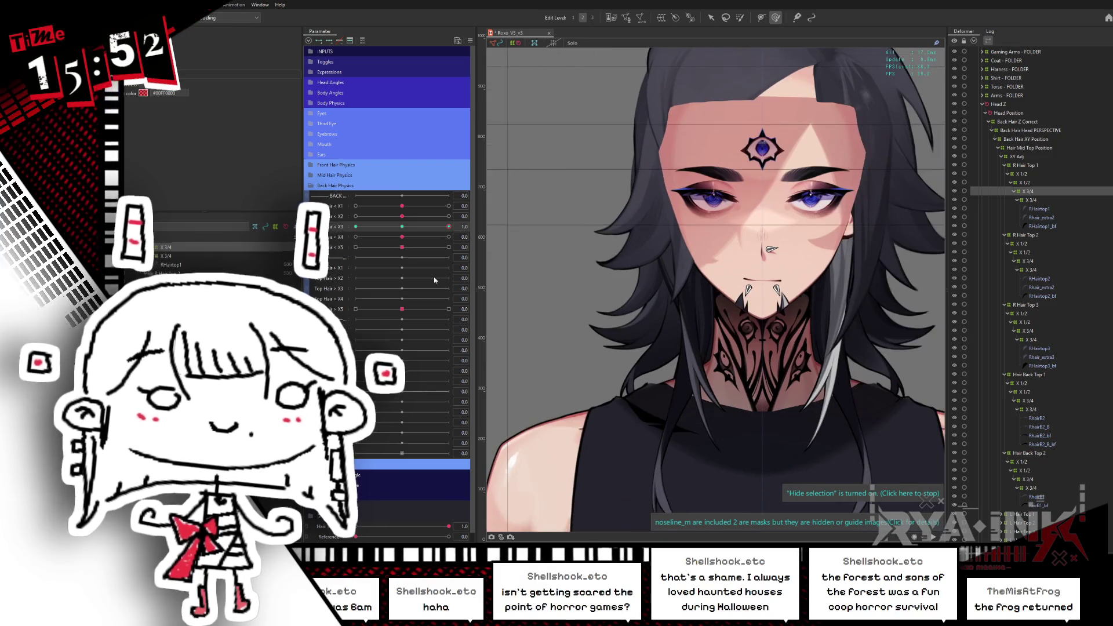
{"action": "left_click", "coordinate": [355, 226]}
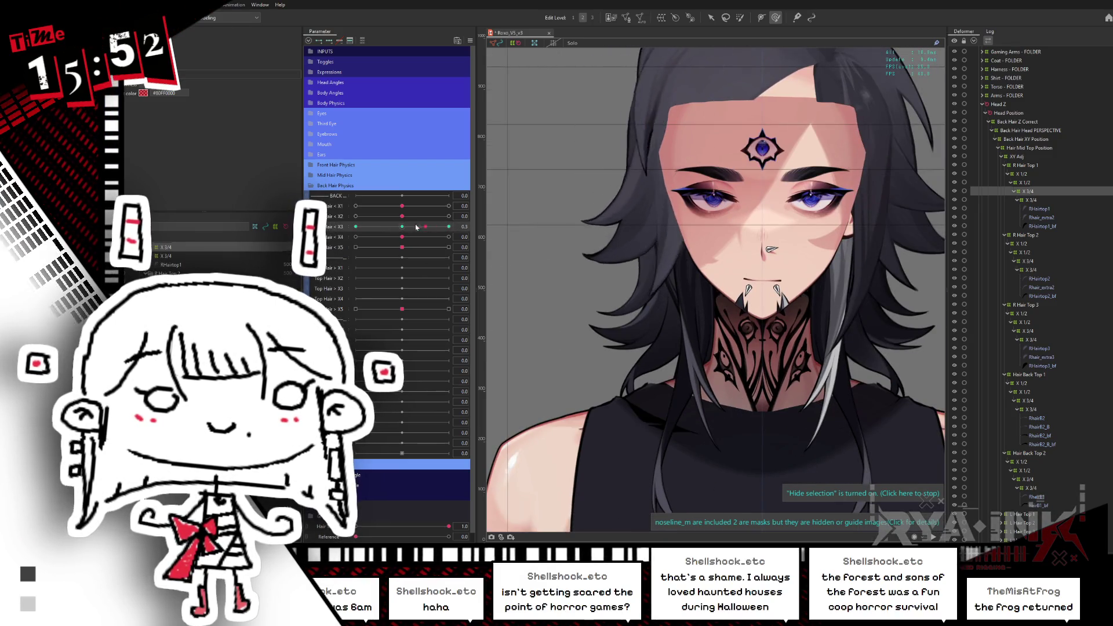
{"action": "left_click_drag", "start_coordinate": [355, 226], "coordinate": [377, 226]}
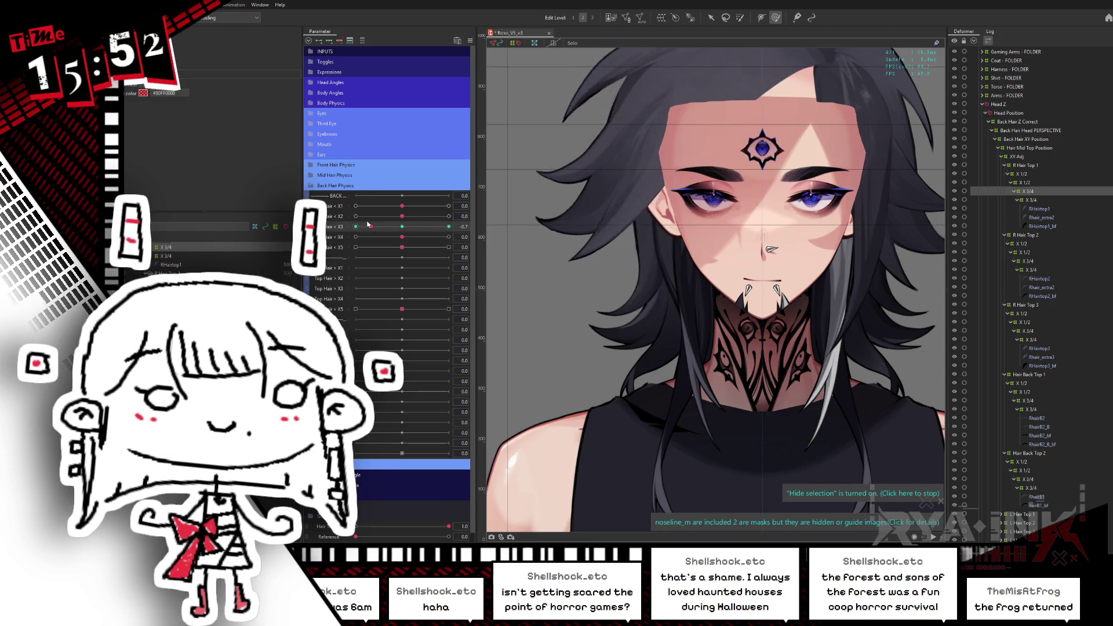
{"action": "left_click", "coordinate": [448, 226]}
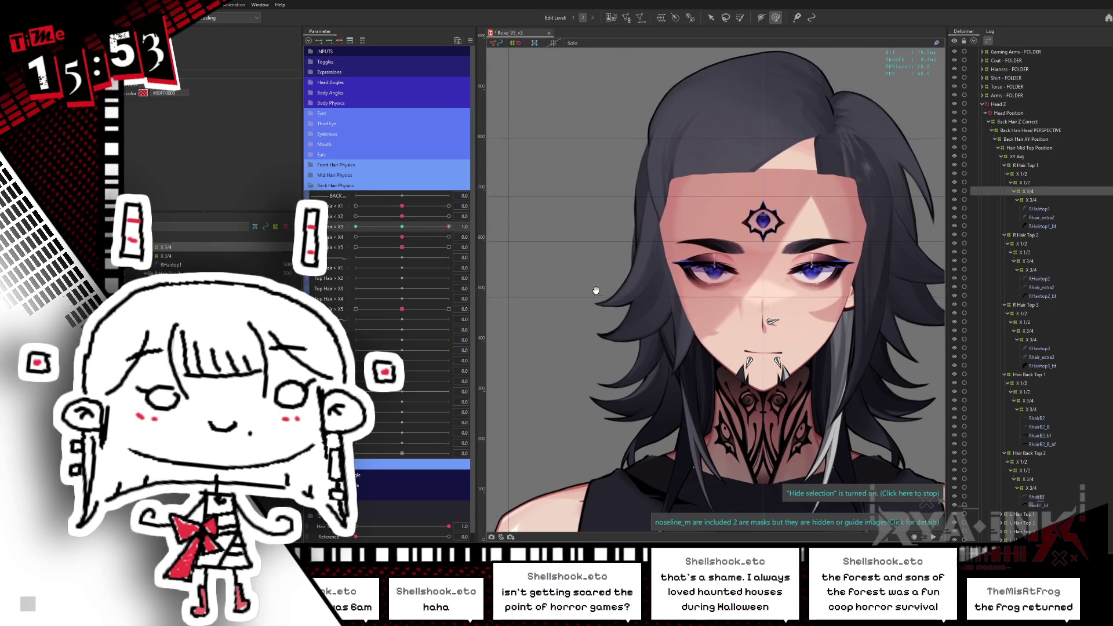
{"action": "left_click", "coordinate": [601, 223]}
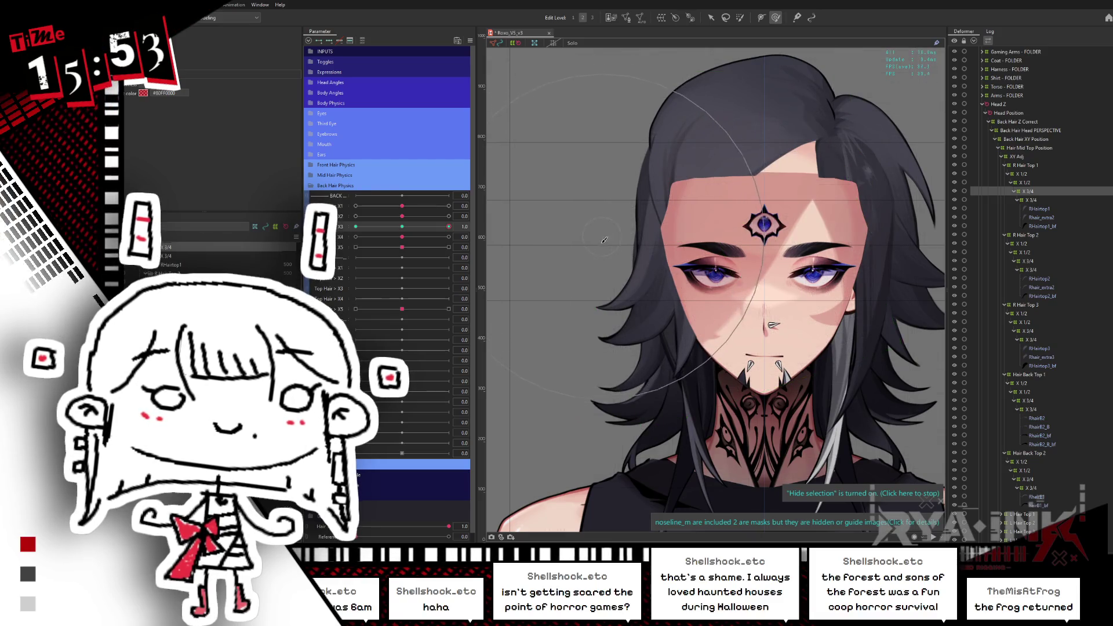
{"action": "left_click", "coordinate": [367, 226]}
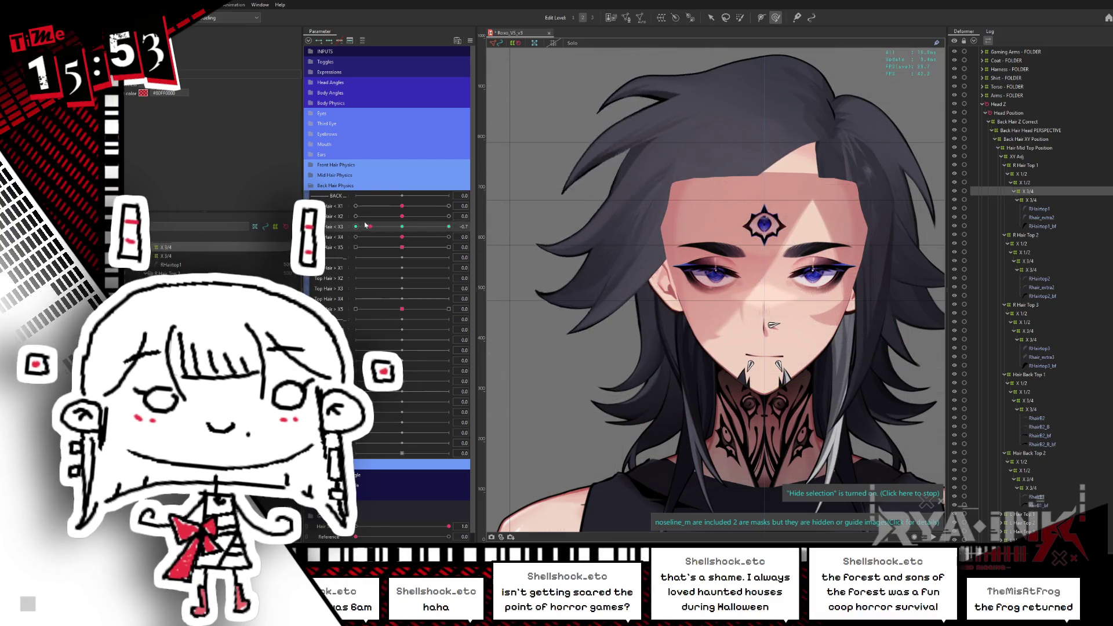
{"action": "left_click", "coordinate": [356, 226]}
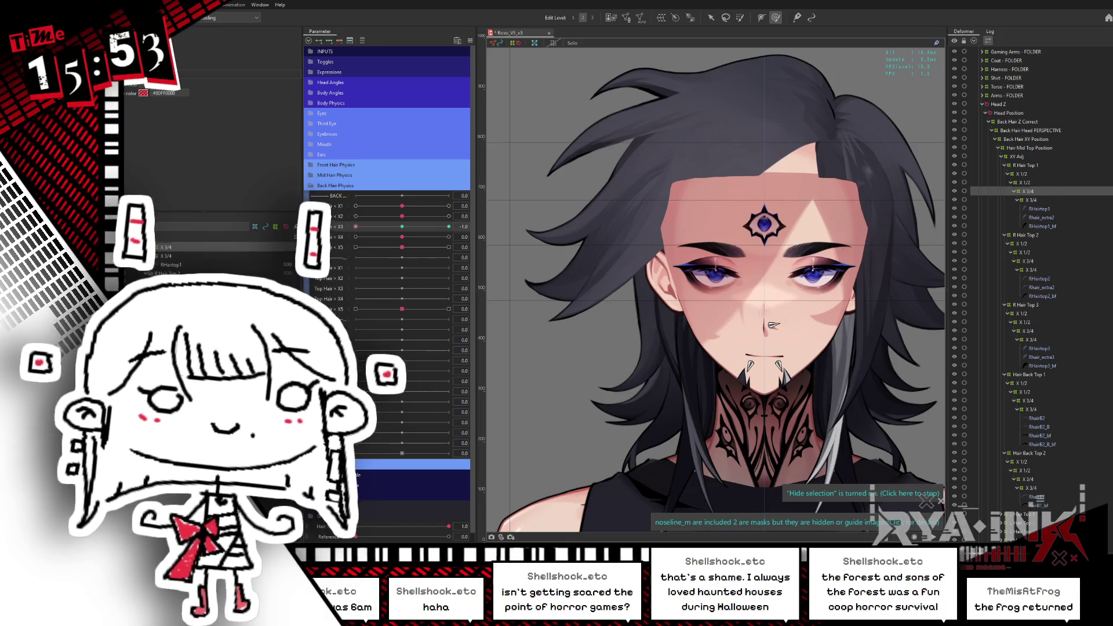
Select the R Hair Top 2 and 3 X 3/4 deformers and push the forehead strands left
{"action": "left_click", "coordinate": [1032, 261]}
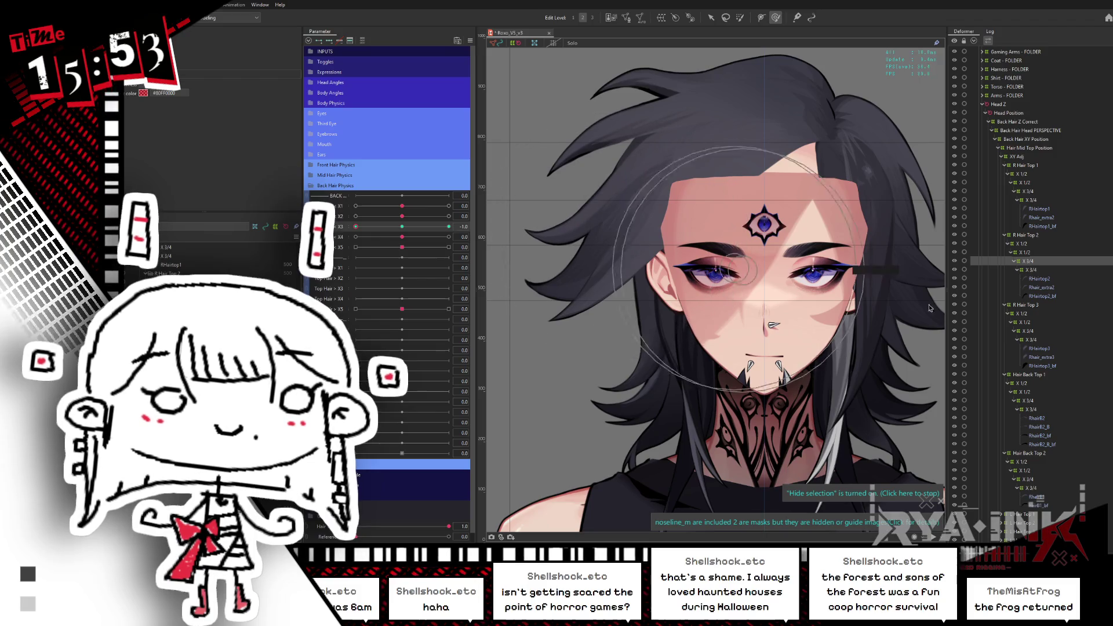
{"action": "left_click", "coordinate": [1040, 332]}
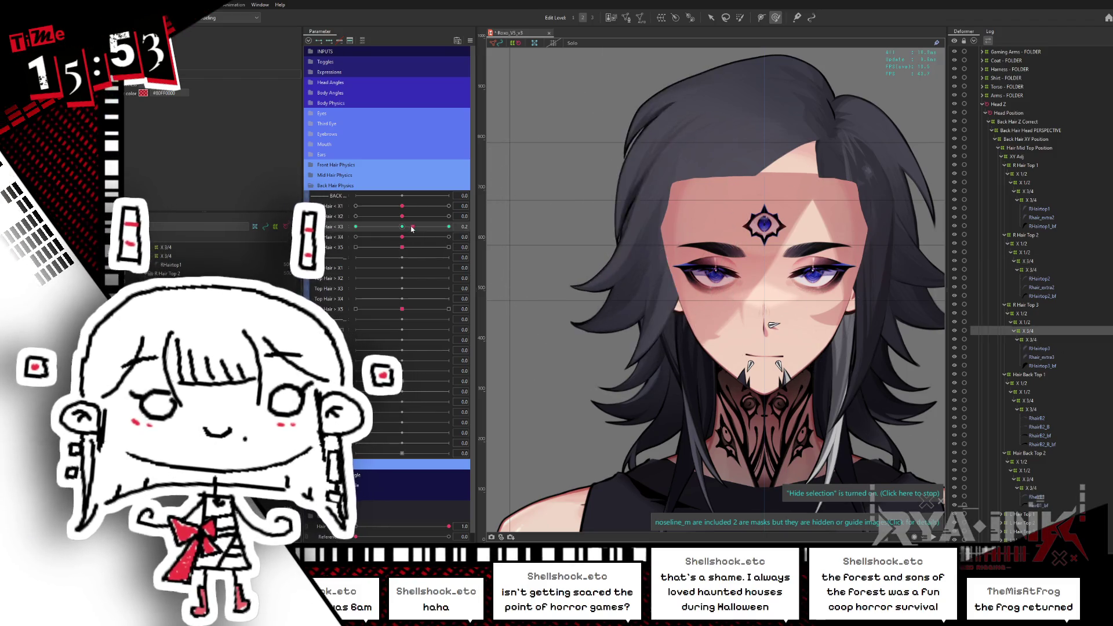
{"action": "mouse_move", "coordinate": [355, 226]}
{"action": "left_mouse_down"}
{"action": "mouse_move", "coordinate": [382, 220]}
{"action": "mouse_move", "coordinate": [355, 226]}
{"action": "left_mouse_up"}
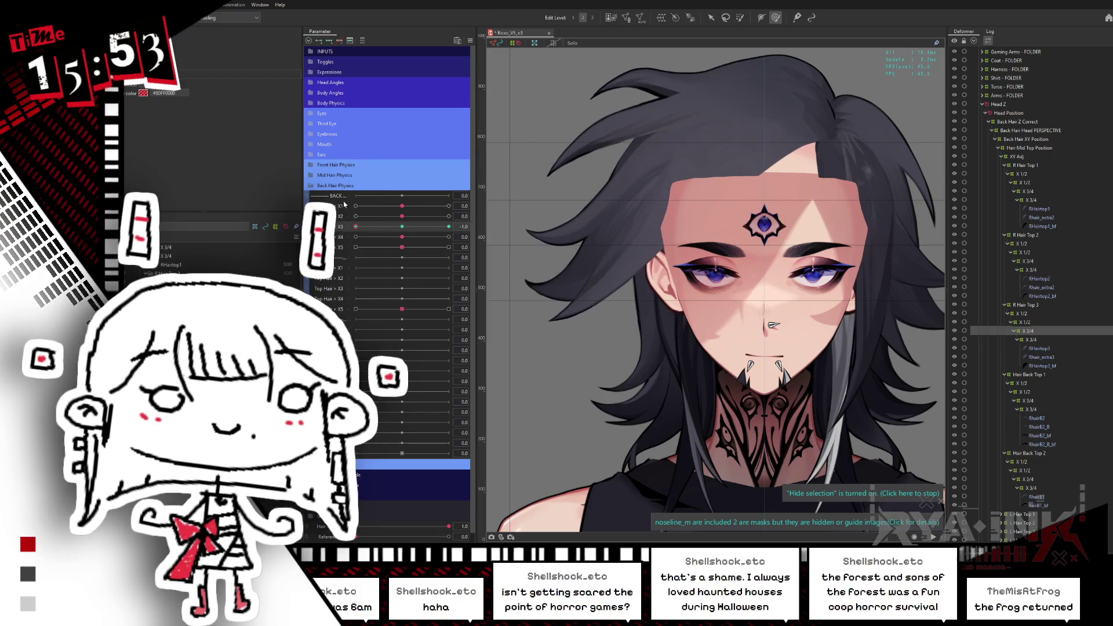
{"action": "left_click_drag", "start_coordinate": [668, 190], "coordinate": [591, 192]}
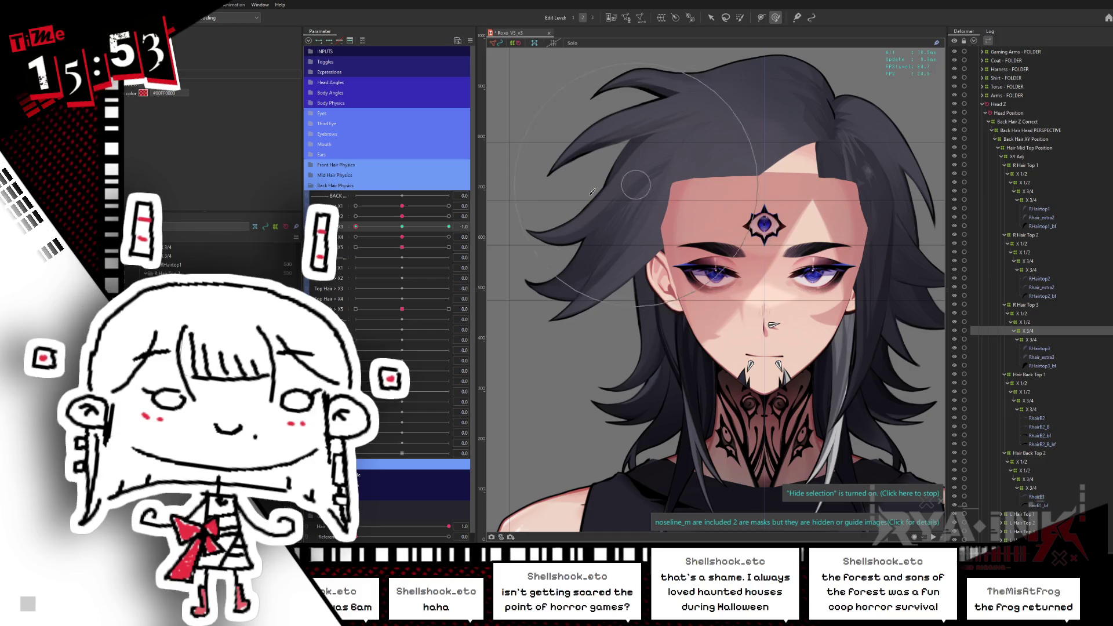
{"action": "mouse_move", "coordinate": [402, 234]}
{"action": "left_mouse_down"}
{"action": "mouse_move", "coordinate": [454, 237]}
{"action": "mouse_move", "coordinate": [373, 222]}
{"action": "left_mouse_up"}
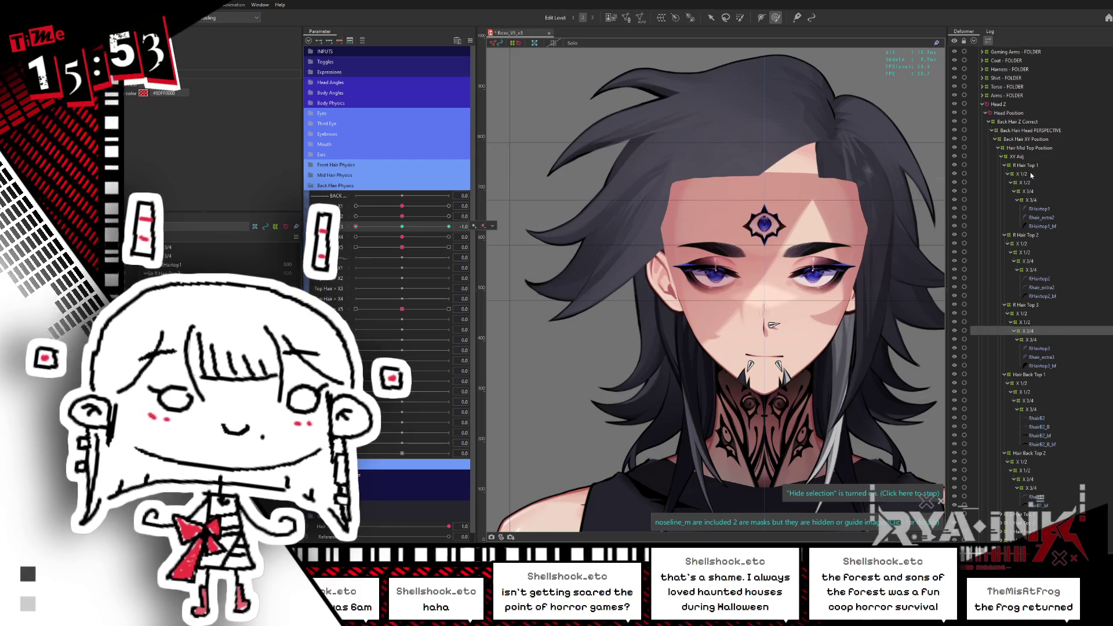
Select another top-hair X 3/4 deformer and check its shape near the -1.0 key
{"action": "left_click", "coordinate": [1033, 191]}
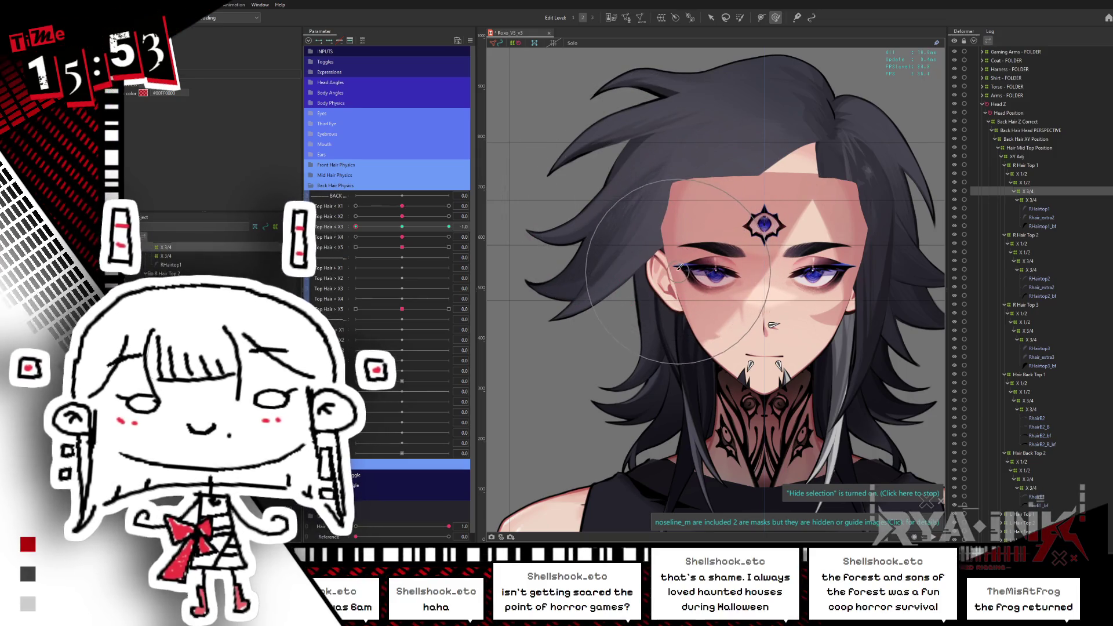
{"action": "mouse_move", "coordinate": [410, 227]}
{"action": "left_mouse_down"}
{"action": "mouse_move", "coordinate": [355, 227]}
{"action": "mouse_move", "coordinate": [462, 214]}
{"action": "left_mouse_up"}
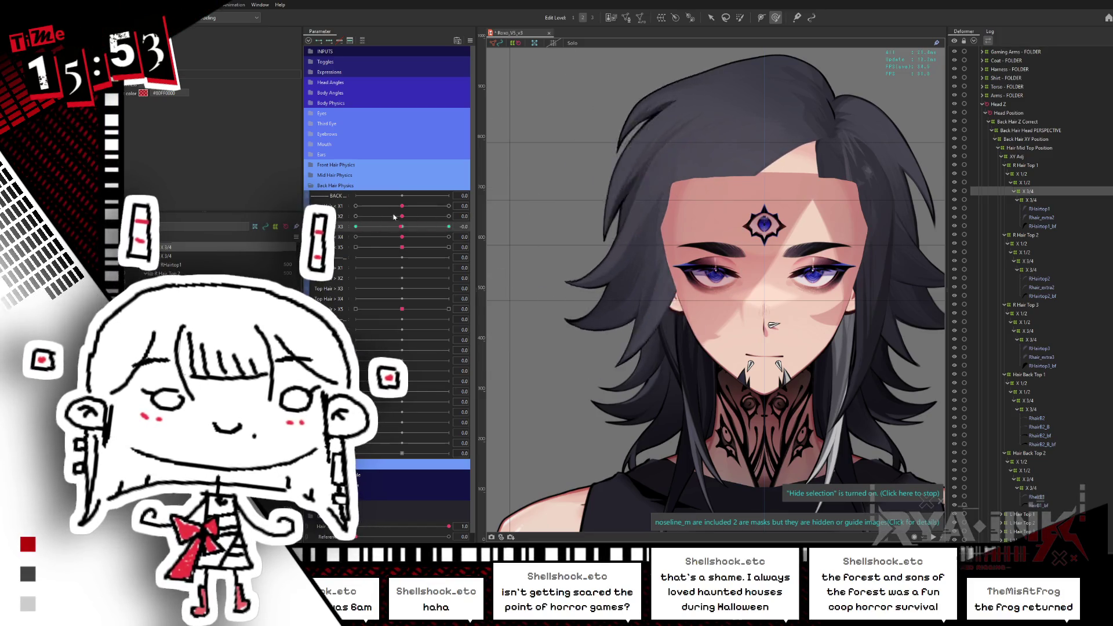
{"action": "left_click_drag", "start_coordinate": [394, 217], "coordinate": [359, 217]}
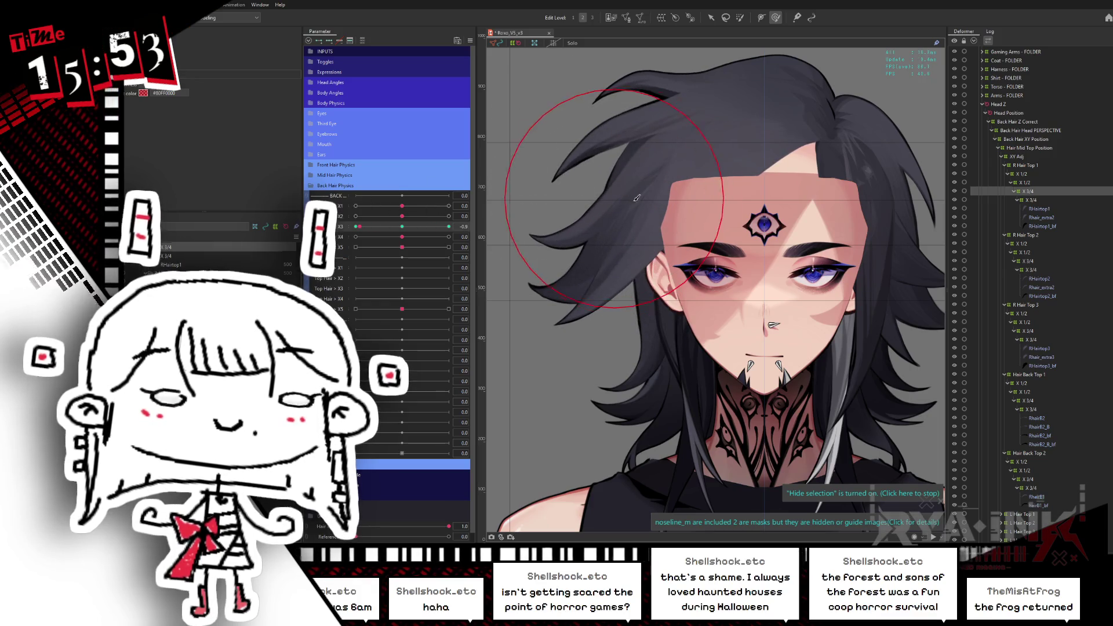
{"action": "left_click_drag", "start_coordinate": [638, 201], "coordinate": [659, 192]}
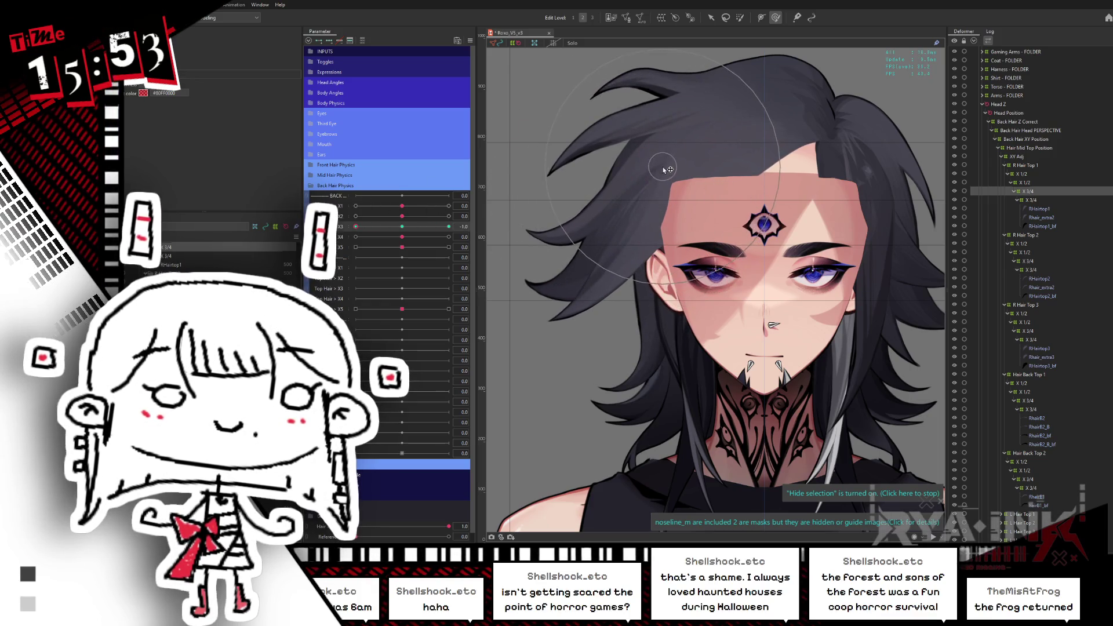
{"action": "mouse_move", "coordinate": [398, 225]}
{"action": "left_mouse_down"}
{"action": "mouse_move", "coordinate": [371, 226]}
{"action": "mouse_move", "coordinate": [388, 231]}
{"action": "left_mouse_up"}
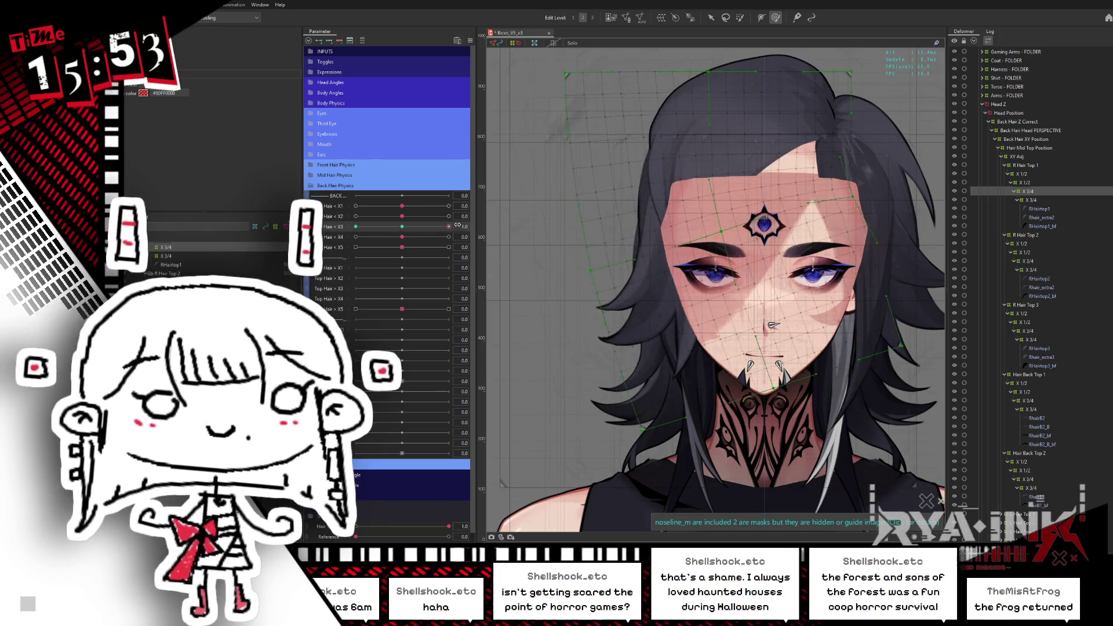
Set Top Hair < X3 to 1.0, hide the deformer grid, and scrub back toward rest
{"action": "left_click_drag", "start_coordinate": [359, 230], "coordinate": [450, 227]}
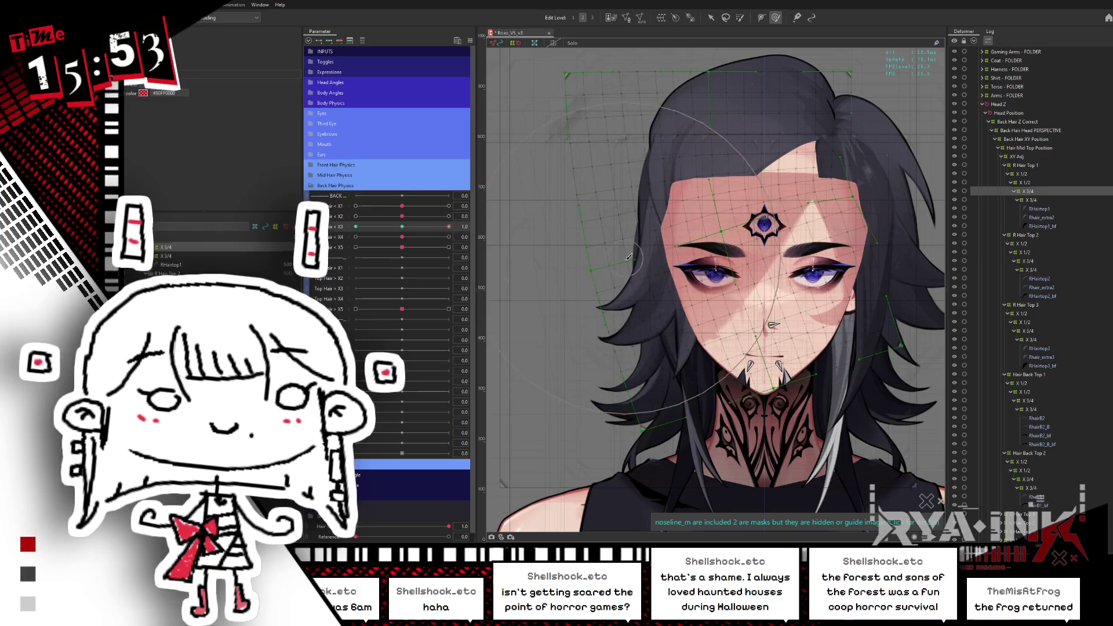
{"action": "key", "text": "ctrl+h"}
{"action": "left_click_drag", "start_coordinate": [448, 227], "coordinate": [362, 222]}
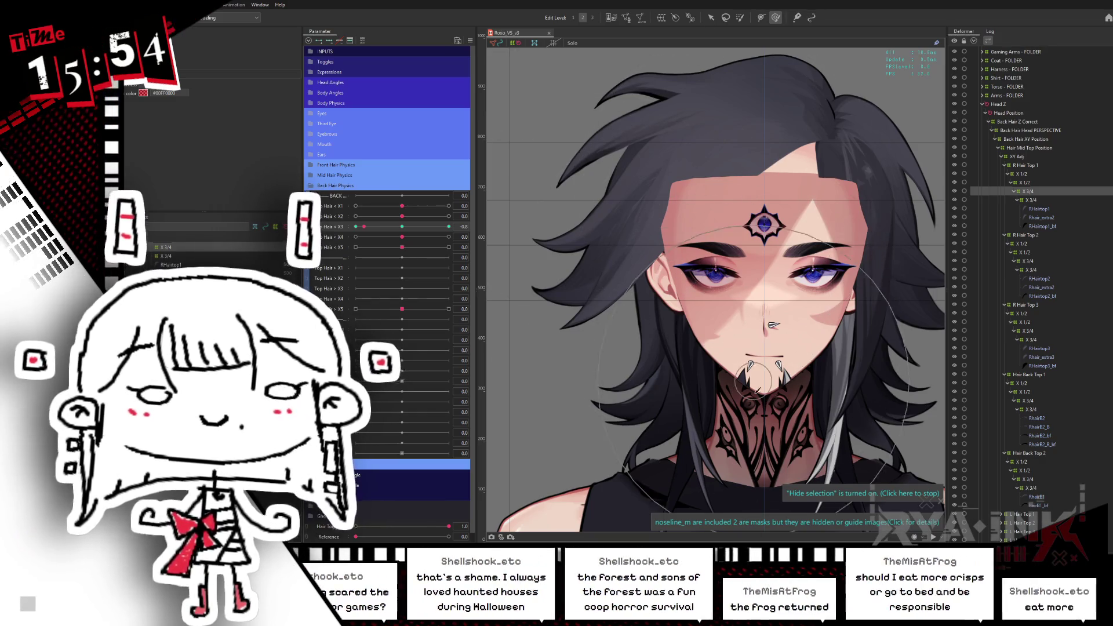
{"action": "scroll", "coordinate": [730, 336], "scroll_direction": "down", "scroll_amount": 5}
{"action": "scroll", "coordinate": [736, 386], "scroll_direction": "up", "scroll_amount": 2}
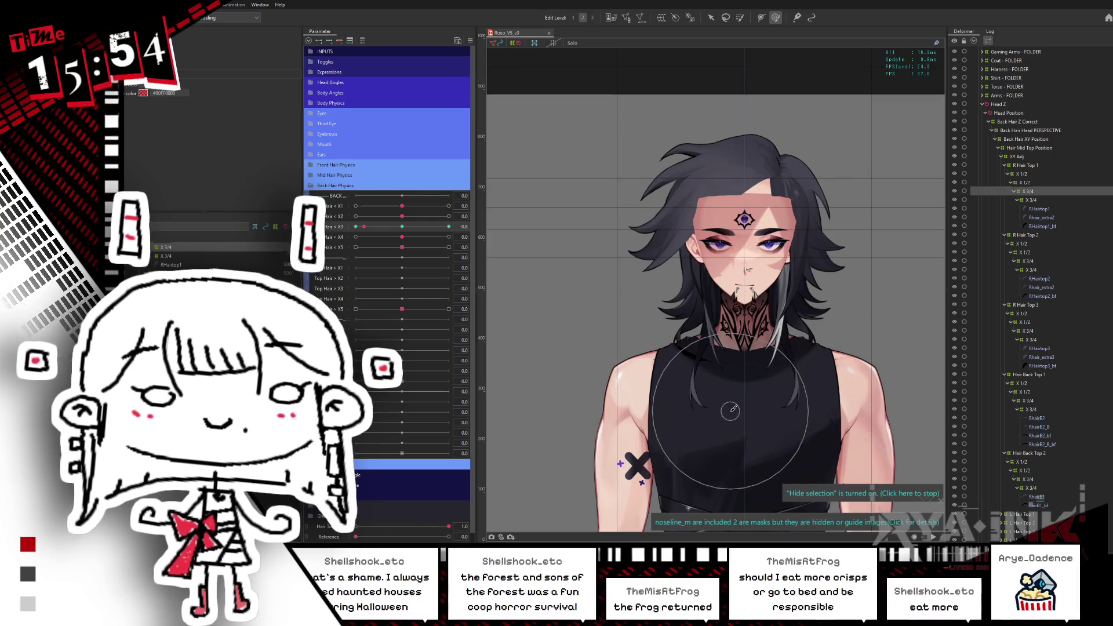
{"action": "scroll", "coordinate": [746, 187], "scroll_direction": "up", "scroll_amount": 2}
{"action": "scroll", "coordinate": [747, 188], "scroll_direction": "up", "scroll_amount": 2}
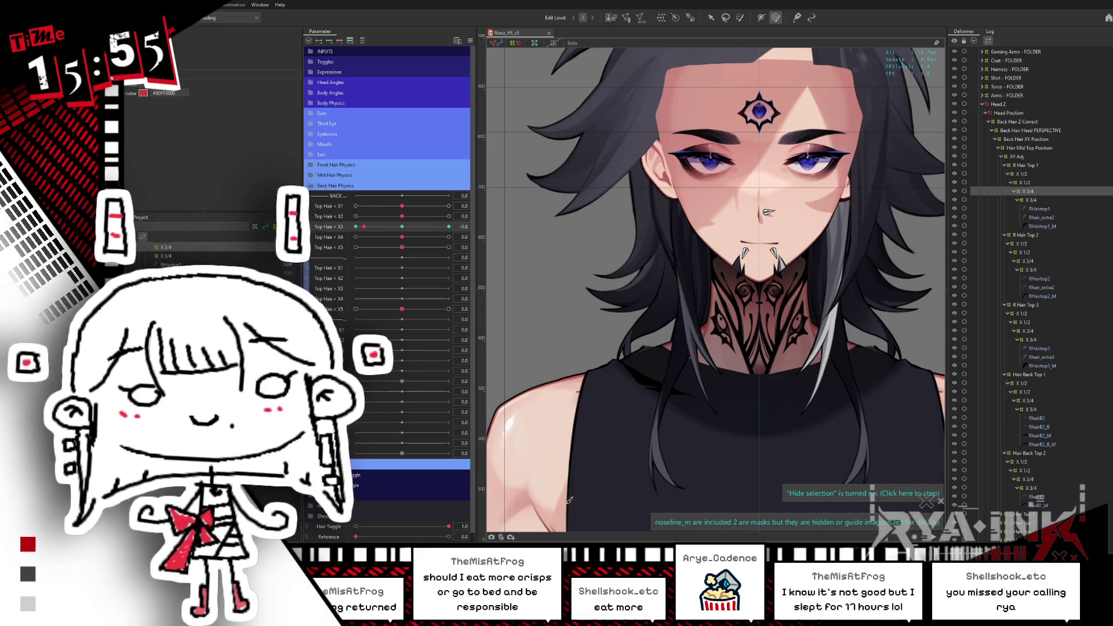
Return Top Hair < X3 to rest, then set it to the 1.0 key
{"action": "mouse_move", "coordinate": [569, 499]}
{"action": "left_mouse_down"}
{"action": "mouse_move", "coordinate": [701, 278]}
{"action": "mouse_move", "coordinate": [489, 463]}
{"action": "mouse_move", "coordinate": [556, 168]}
{"action": "mouse_move", "coordinate": [614, 329]}
{"action": "mouse_move", "coordinate": [650, 290]}
{"action": "mouse_move", "coordinate": [632, 249]}
{"action": "mouse_move", "coordinate": [726, 280]}
{"action": "mouse_move", "coordinate": [714, 175]}
{"action": "left_mouse_up"}
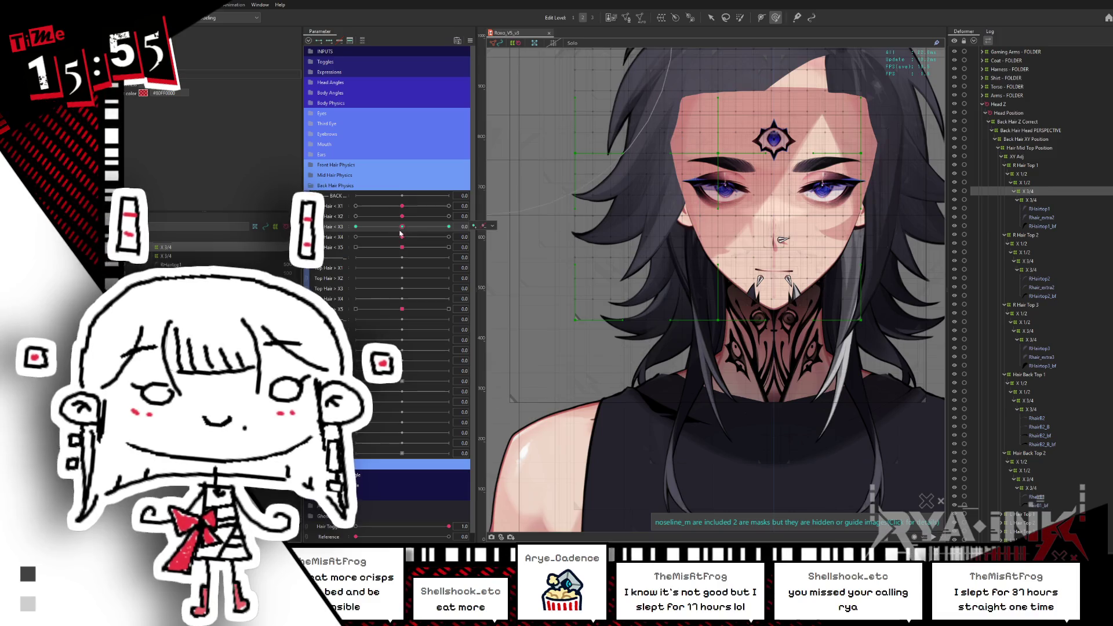
{"action": "mouse_move", "coordinate": [398, 229]}
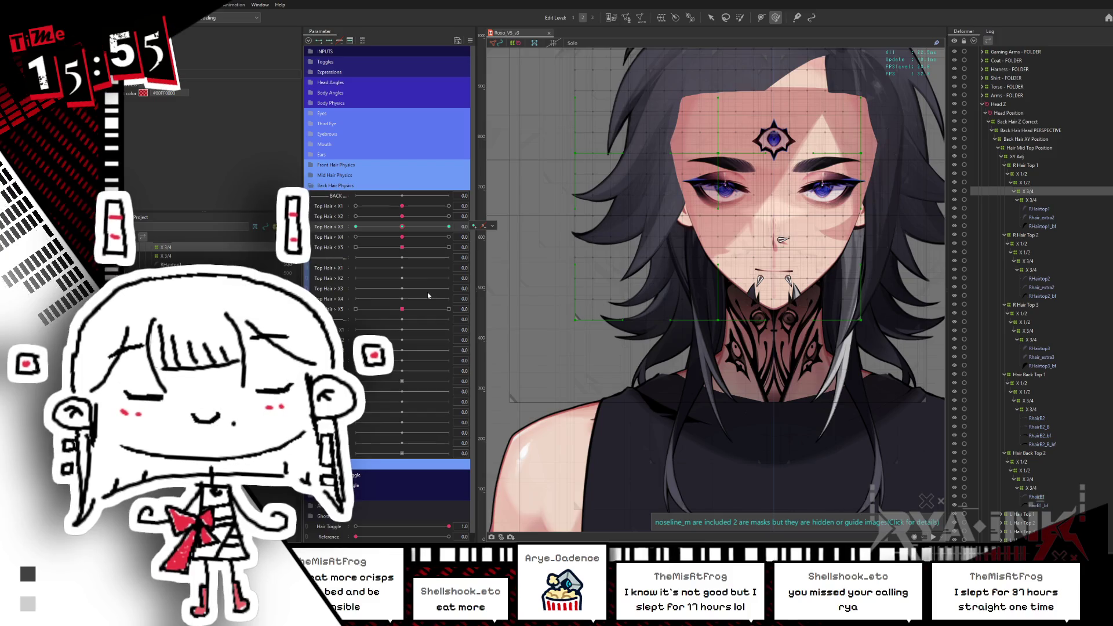
{"action": "mouse_move", "coordinate": [401, 231]}
{"action": "left_mouse_down"}
{"action": "mouse_move", "coordinate": [449, 227]}
{"action": "mouse_move", "coordinate": [356, 226]}
{"action": "mouse_move", "coordinate": [401, 226]}
{"action": "left_mouse_up"}
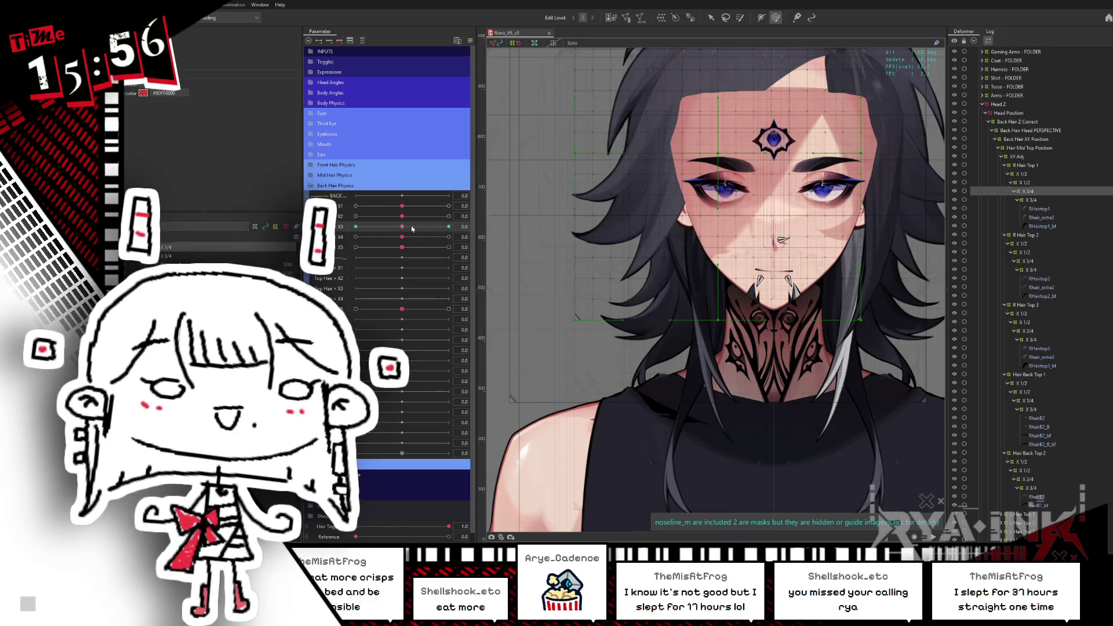
{"action": "scroll", "coordinate": [665, 329], "scroll_direction": "up", "scroll_amount": 2}
Save the model, swing the top hair left on Top Hair < X3, and reset to neutral
{"action": "key", "text": "ctrl+s"}
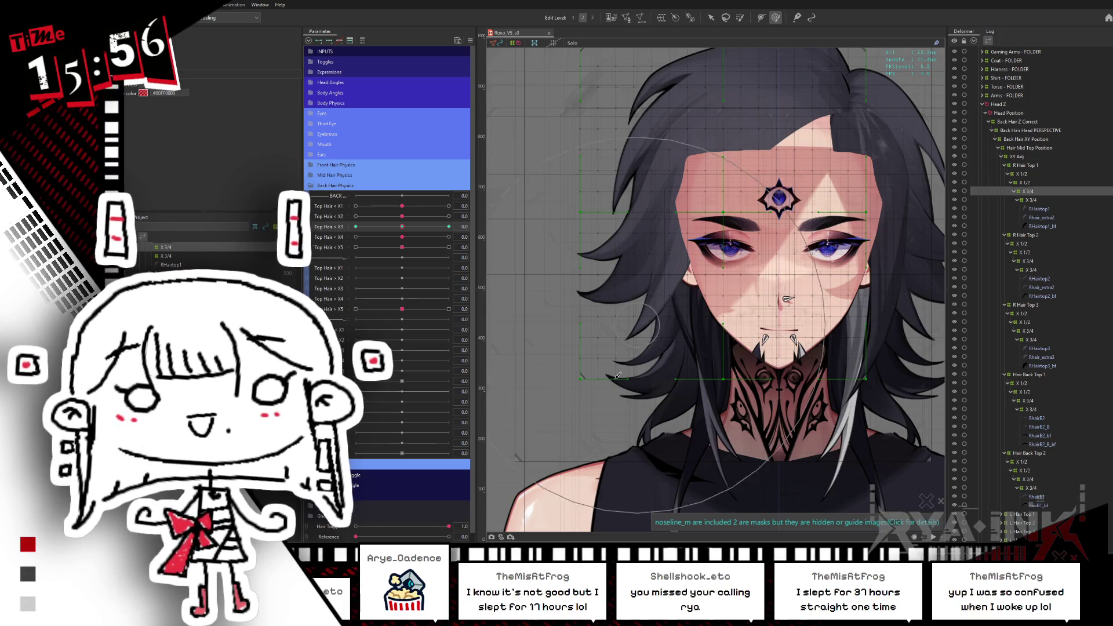
{"action": "scroll", "coordinate": [675, 310], "scroll_direction": "down", "scroll_amount": 3}
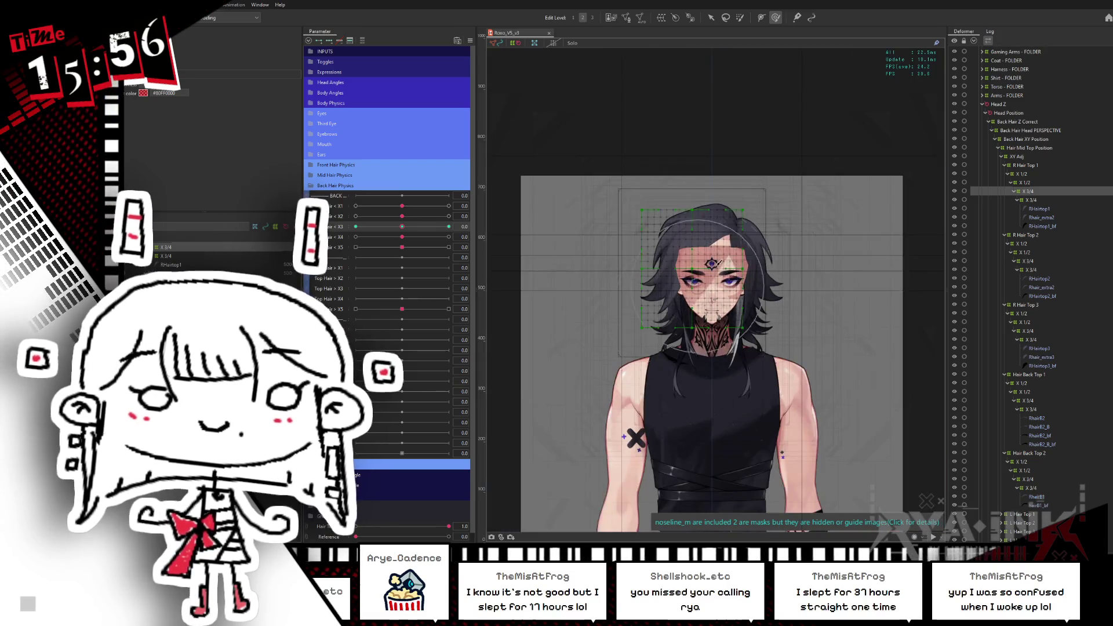
{"action": "scroll", "coordinate": [720, 261], "scroll_direction": "up", "scroll_amount": 2}
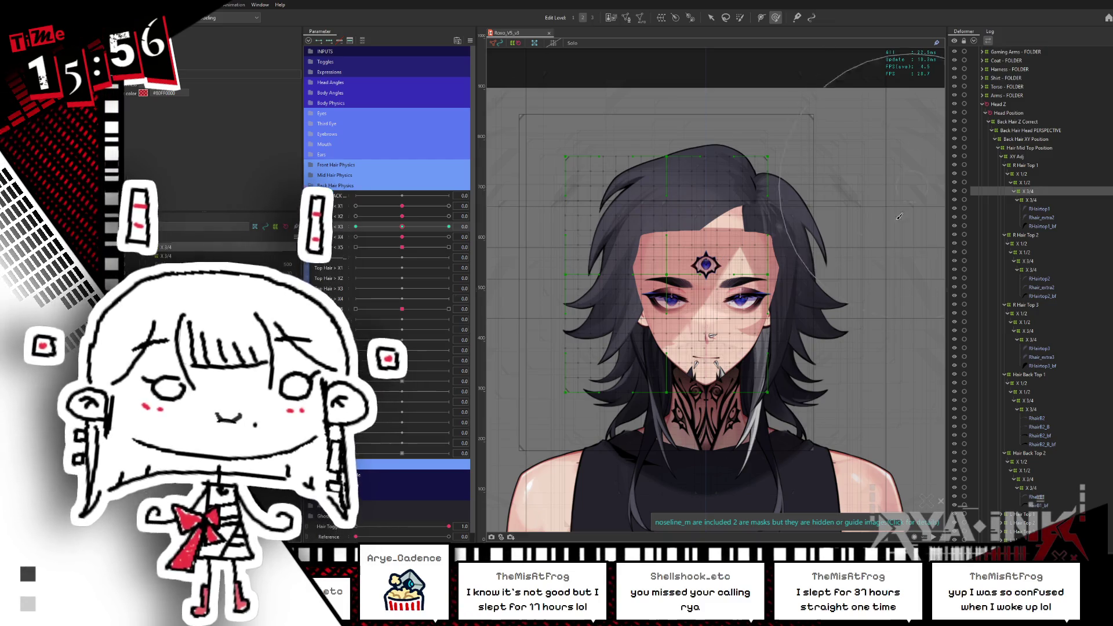
{"action": "left_click_drag", "start_coordinate": [390, 230], "coordinate": [351, 215]}
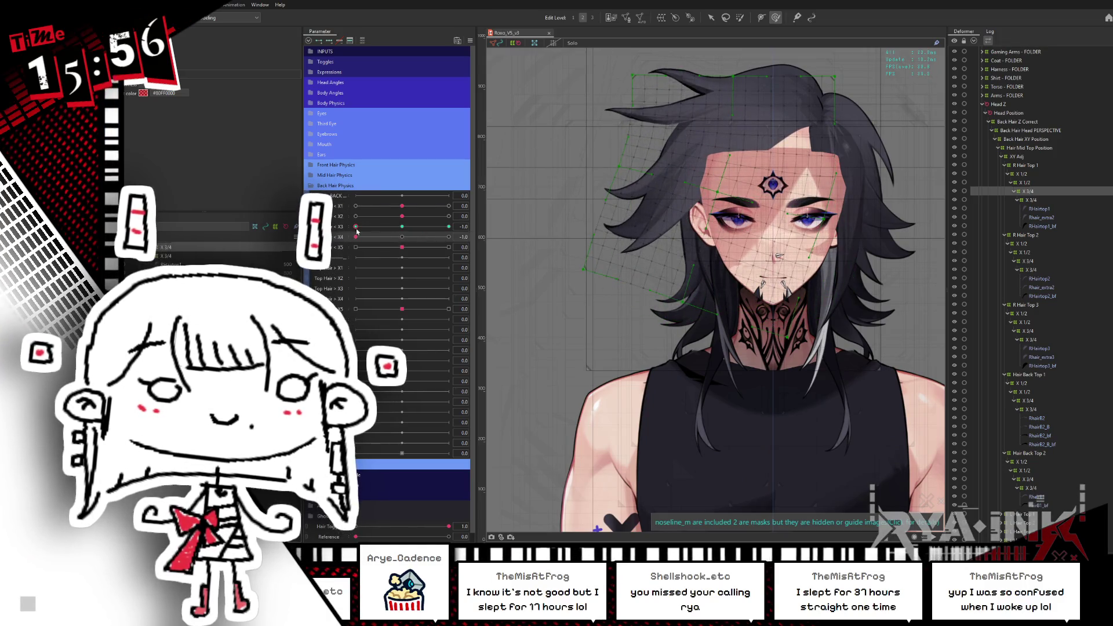
{"action": "left_click", "coordinate": [406, 227]}
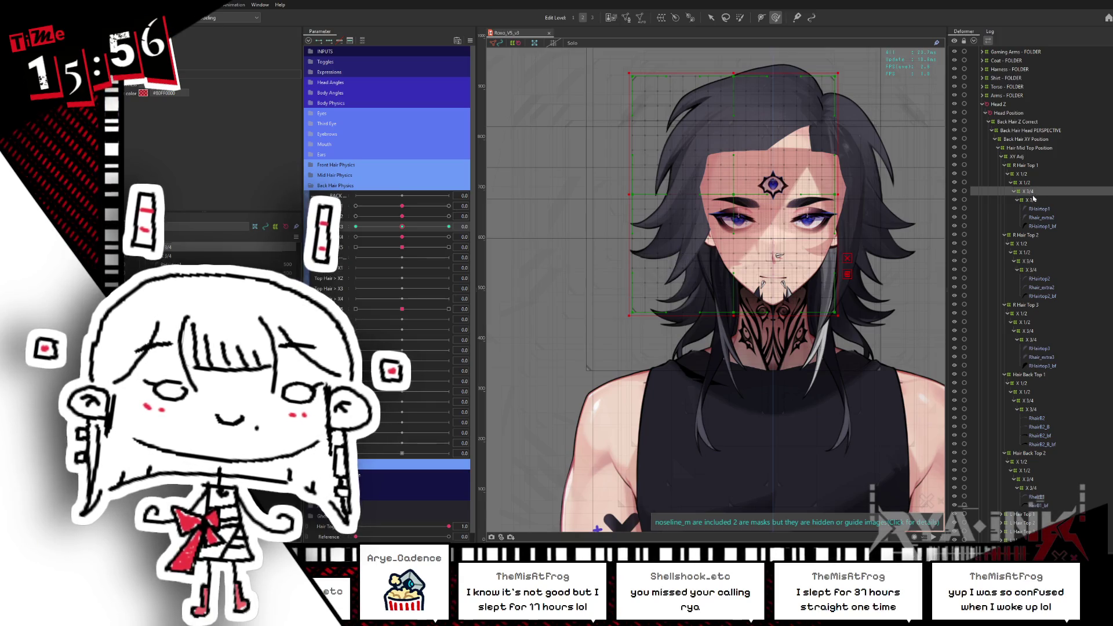
Select R Hair Top 1's X 3/4 deformer and preview its Top Hair < X3 swing
{"action": "left_click", "coordinate": [1033, 199]}
{"action": "left_click_drag", "start_coordinate": [401, 226], "coordinate": [358, 226]}
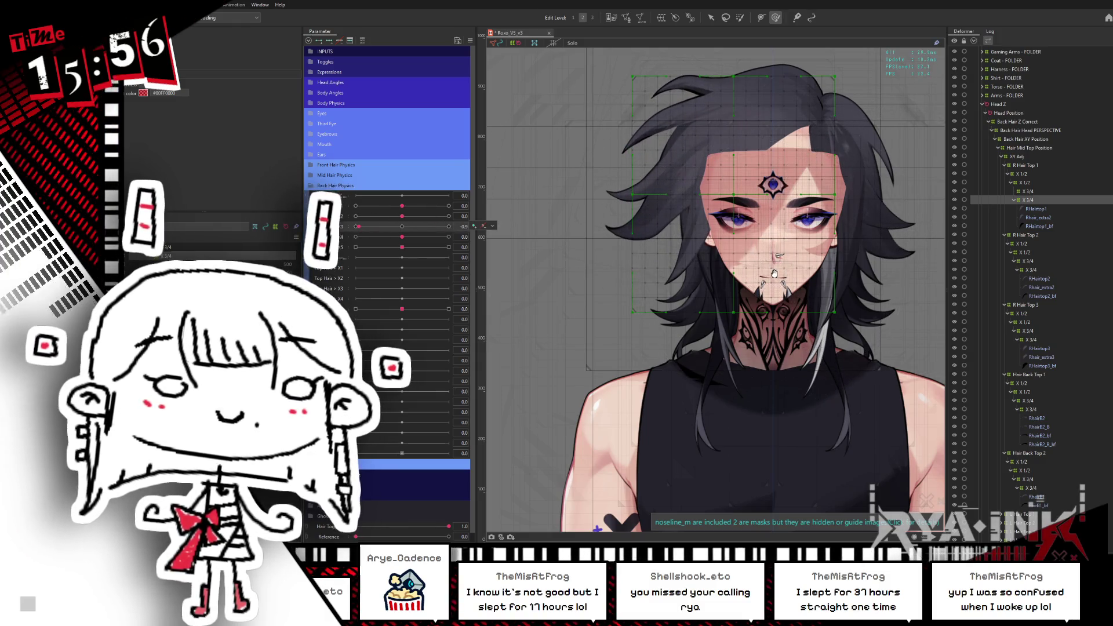
{"action": "left_click_drag", "start_coordinate": [773, 272], "coordinate": [781, 294]}
{"action": "left_click", "coordinate": [404, 226]}
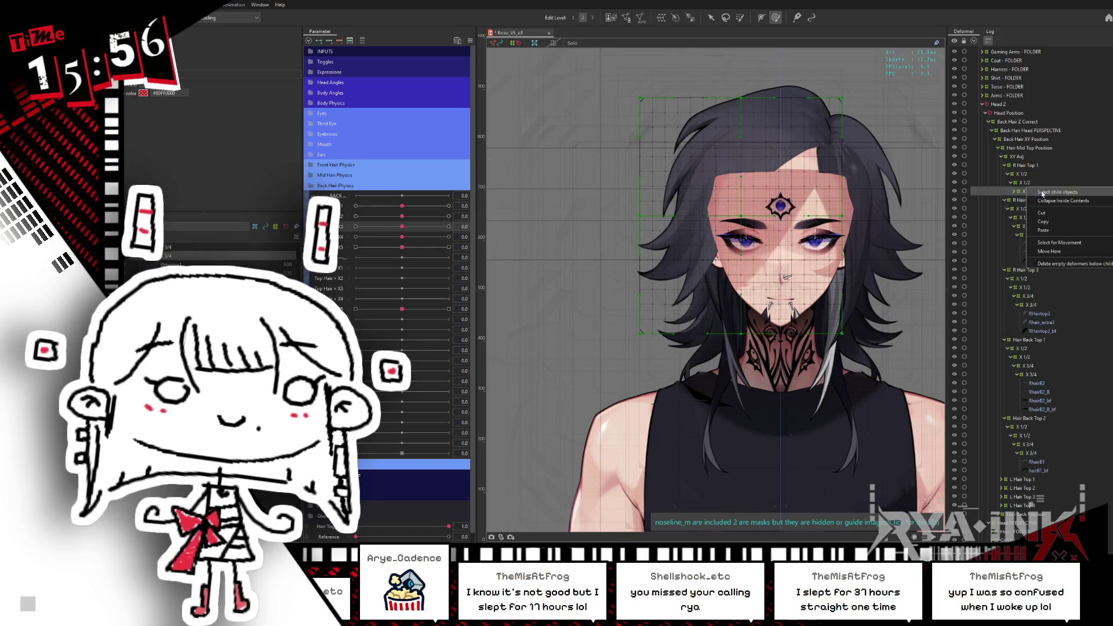
Select the lower X 3/4 deformer, check it at Top Hair < X3 -0.8, then reset to zero
{"action": "left_click", "coordinate": [1058, 196]}
{"action": "left_click", "coordinate": [1046, 199]}
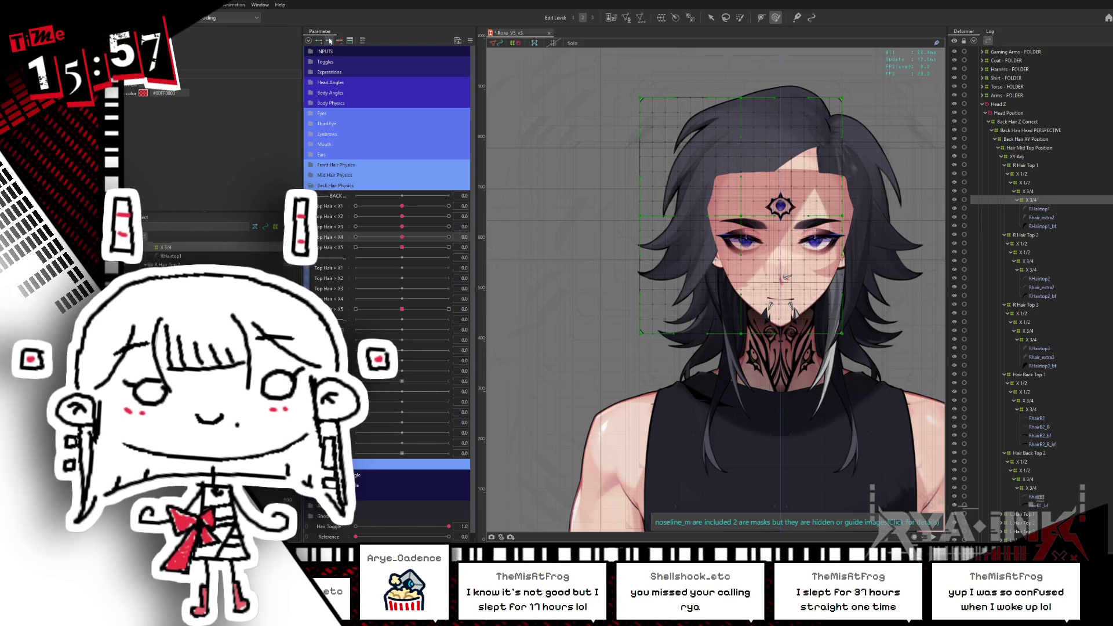
{"action": "mouse_move", "coordinate": [399, 226]}
{"action": "left_mouse_down"}
{"action": "mouse_move", "coordinate": [356, 226]}
{"action": "mouse_move", "coordinate": [422, 238]}
{"action": "left_mouse_up"}
{"action": "scroll", "coordinate": [828, 276], "scroll_direction": "up", "scroll_amount": 2}
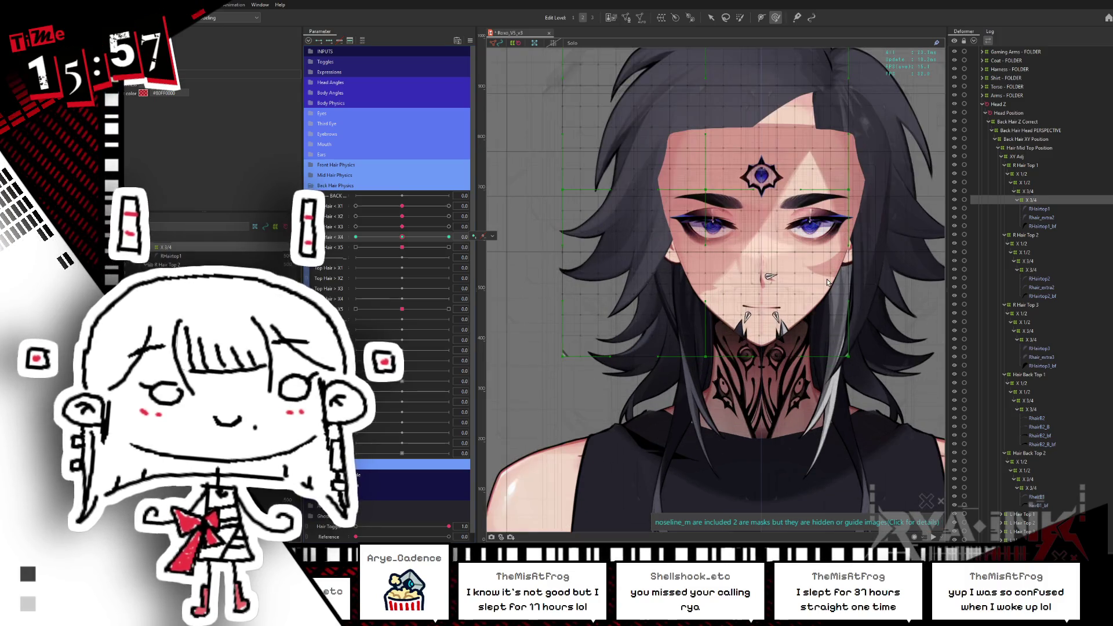
{"action": "left_click_drag", "start_coordinate": [402, 226], "coordinate": [355, 227]}
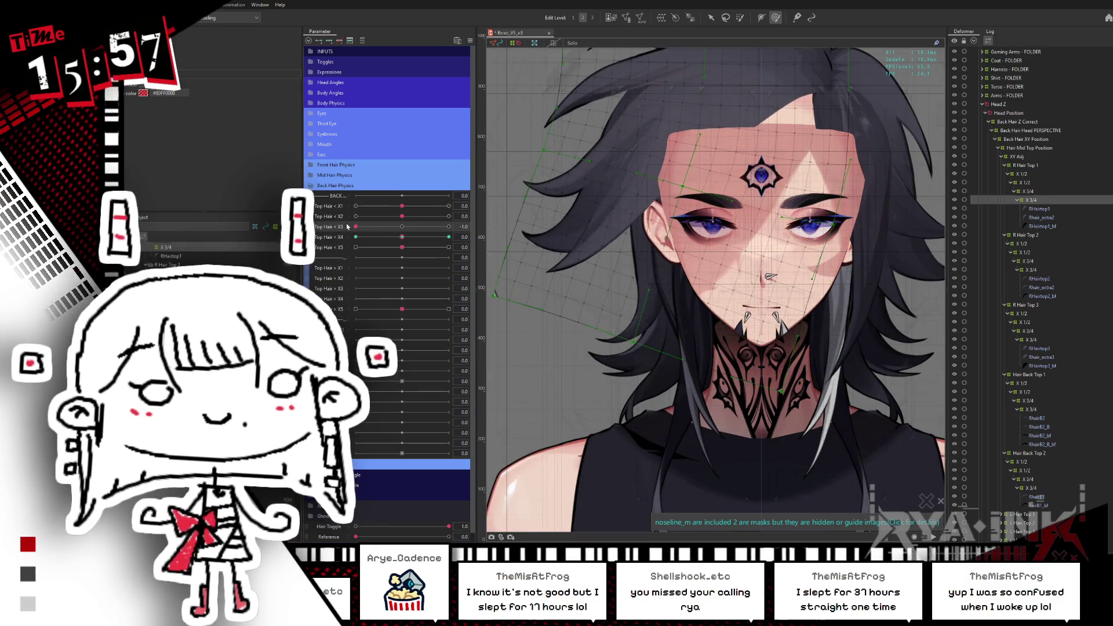
{"action": "left_click", "coordinate": [401, 227]}
{"action": "key", "text": "v"}
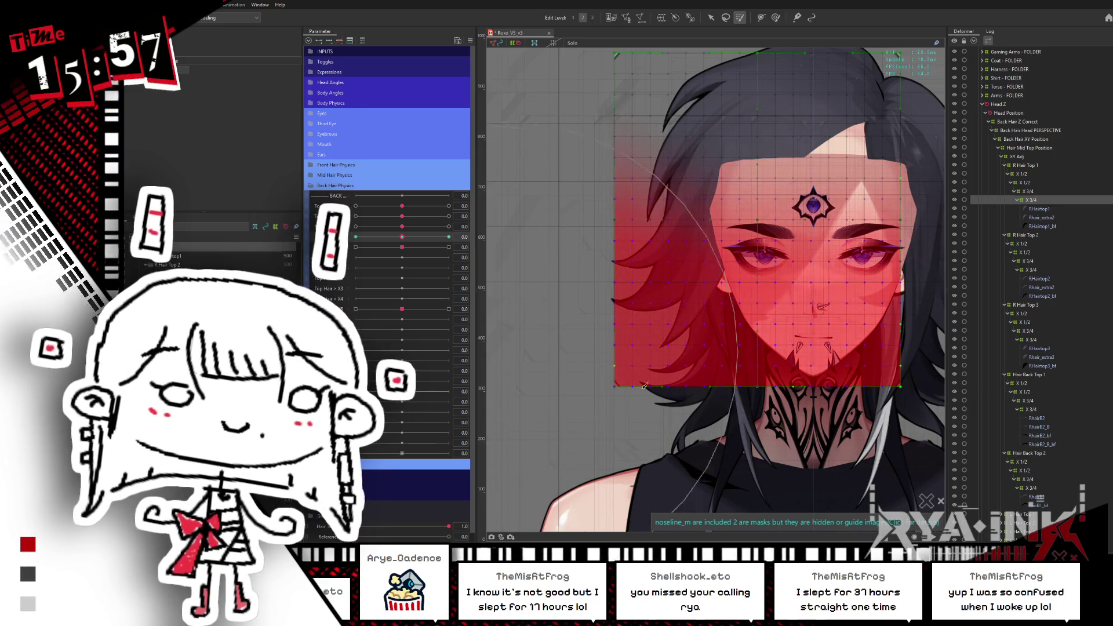
At Top Hair < X4 -1.0, tilt the top-hair deformer about 14° clockwise
{"action": "left_click", "coordinate": [711, 17]}
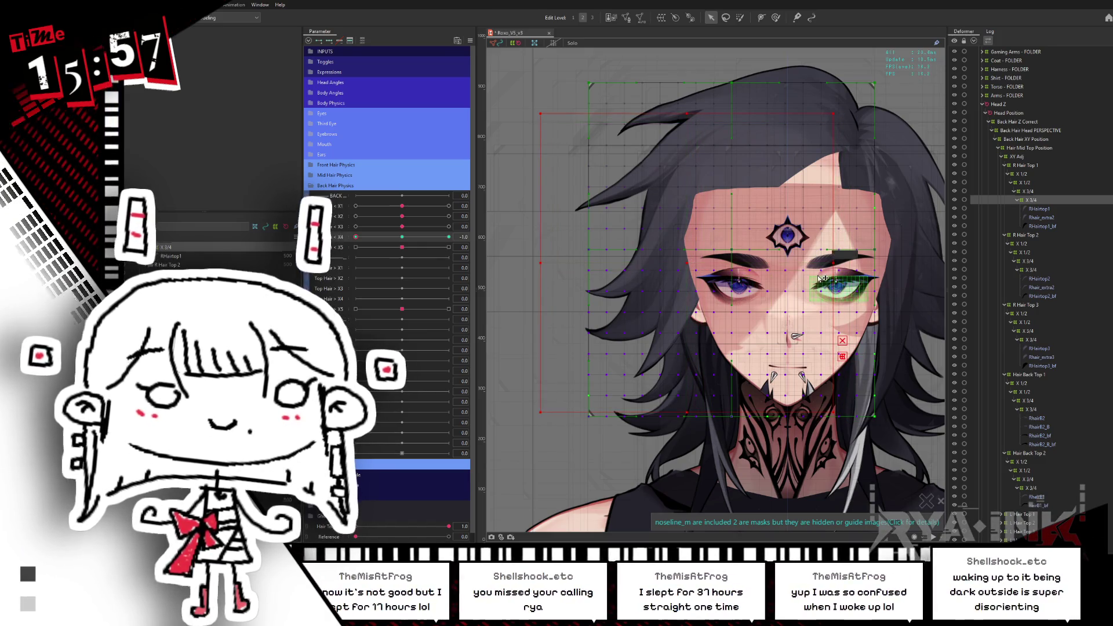
{"action": "left_click_drag", "start_coordinate": [838, 261], "coordinate": [794, 291]}
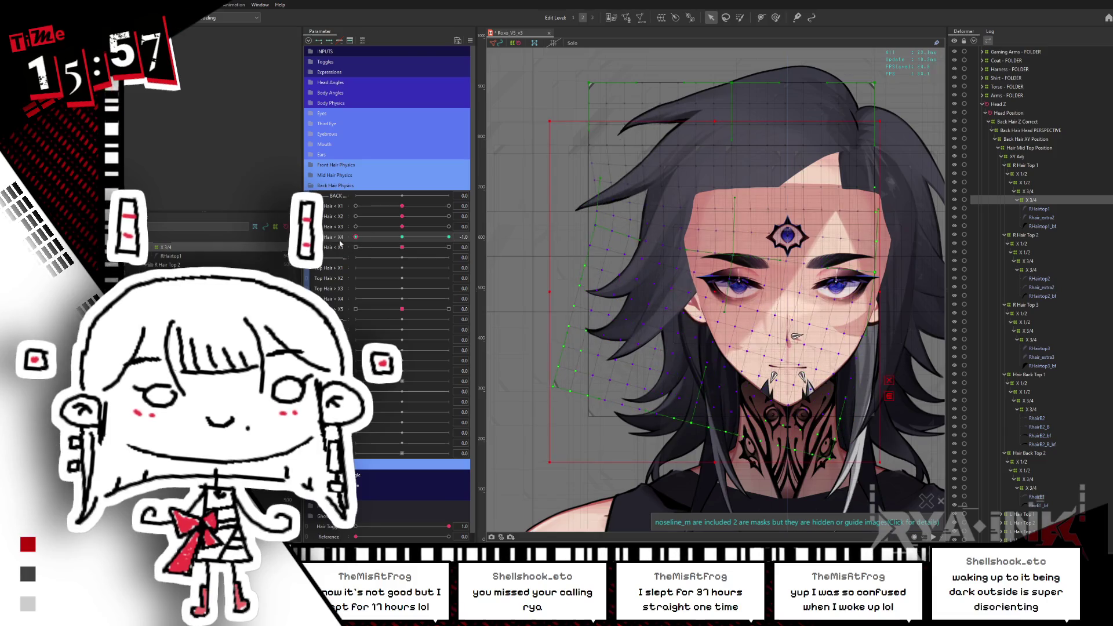
{"action": "key", "text": "ctrl+z"}
{"action": "left_click", "coordinate": [737, 14]}
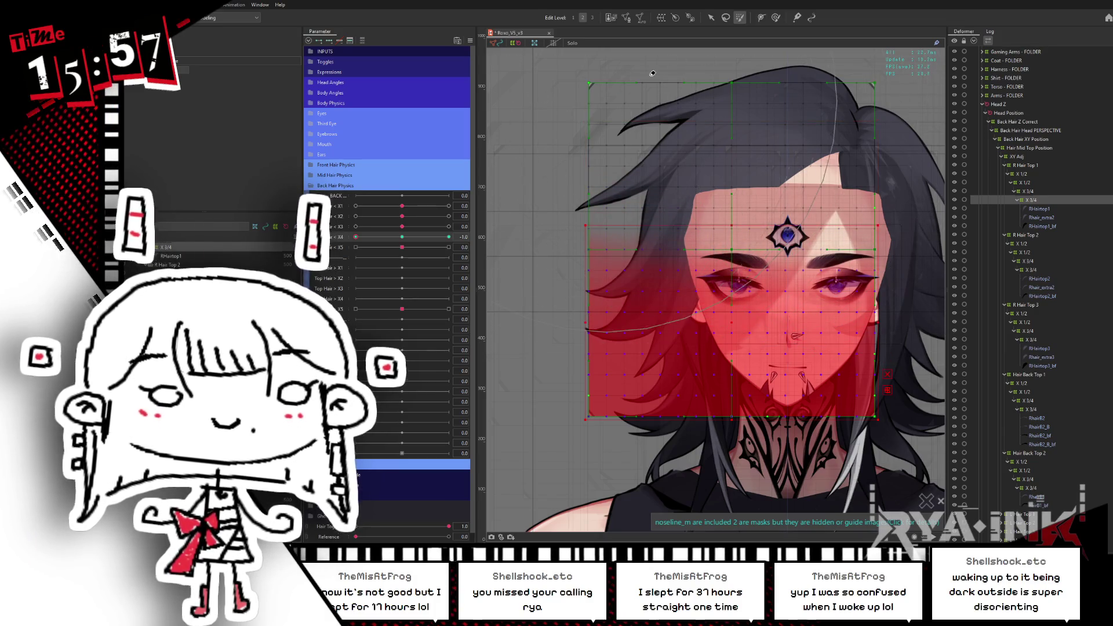
{"action": "left_click", "coordinate": [713, 18]}
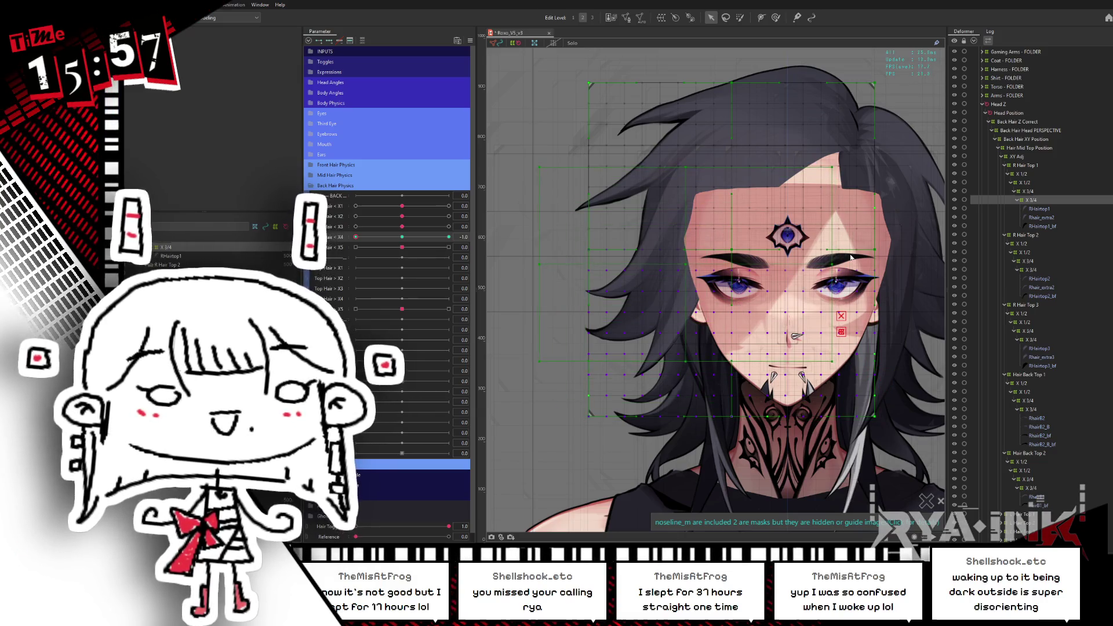
{"action": "left_click_drag", "start_coordinate": [835, 266], "coordinate": [794, 291]}
At Top Hair < X4 1.0, tilt the deformer counter-clockwise, preview the sweep, and reset to 0
{"action": "left_click", "coordinate": [448, 236]}
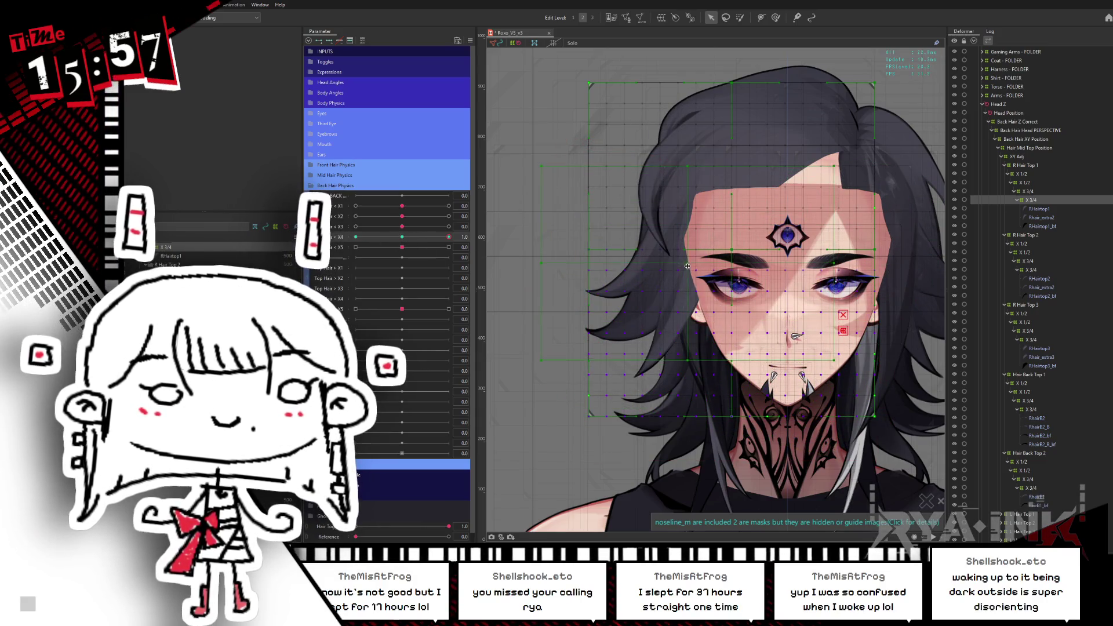
{"action": "left_click_drag", "start_coordinate": [838, 266], "coordinate": [852, 226]}
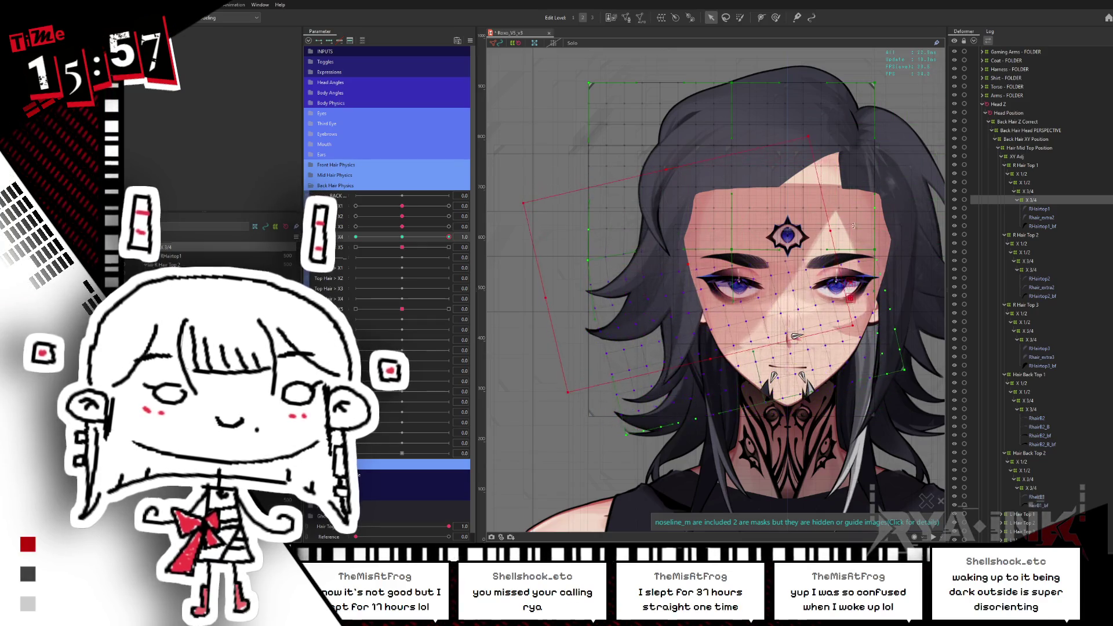
{"action": "left_click_drag", "start_coordinate": [396, 240], "coordinate": [355, 236]}
{"action": "left_click", "coordinate": [402, 236]}
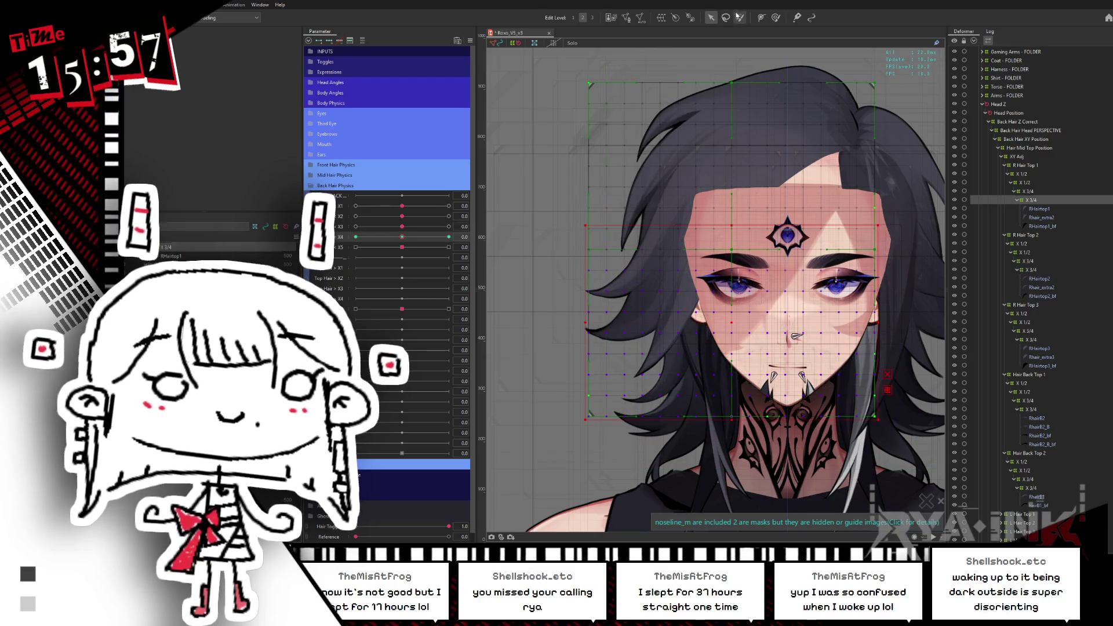
{"action": "left_click", "coordinate": [737, 16]}
{"action": "left_click_drag", "start_coordinate": [875, 176], "coordinate": [881, 97]}
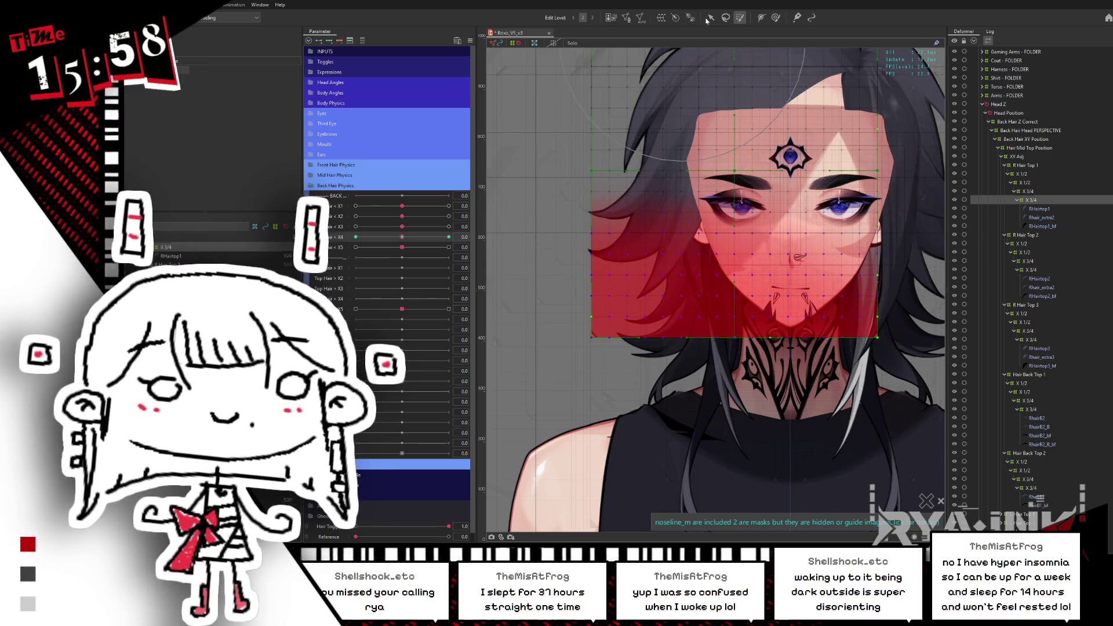
Swing Top Hair < X4 fully left and select the hair deformer on the face
{"action": "key", "text": "v"}
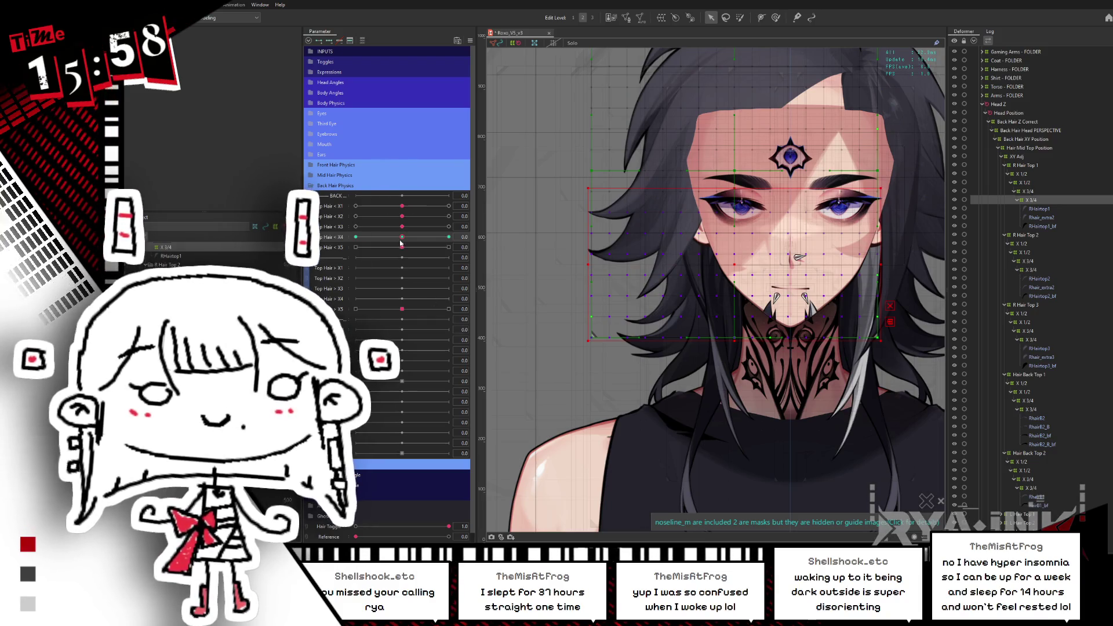
{"action": "left_click_drag", "start_coordinate": [400, 240], "coordinate": [355, 237]}
{"action": "left_click_drag", "start_coordinate": [749, 277], "coordinate": [797, 300]}
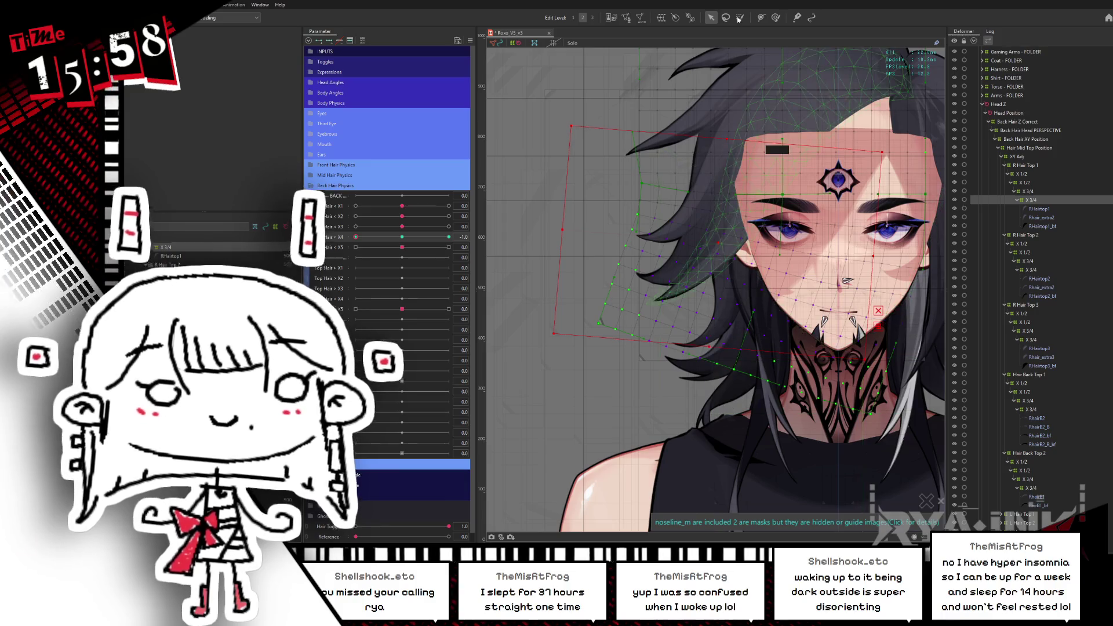
{"action": "key", "text": "b"}
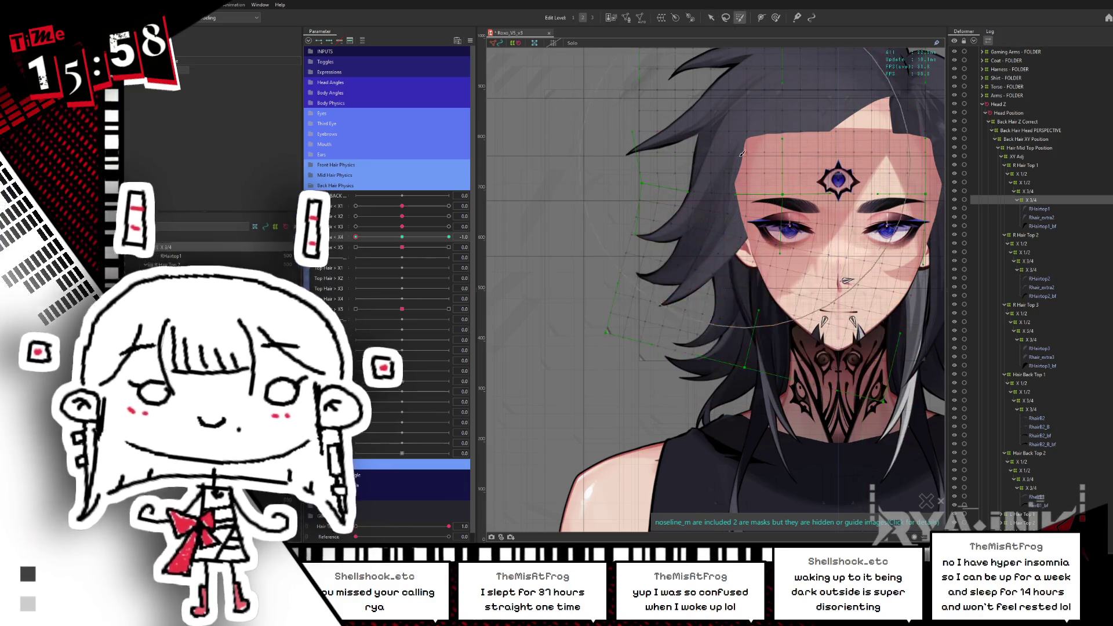
{"action": "left_click", "coordinate": [687, 128]}
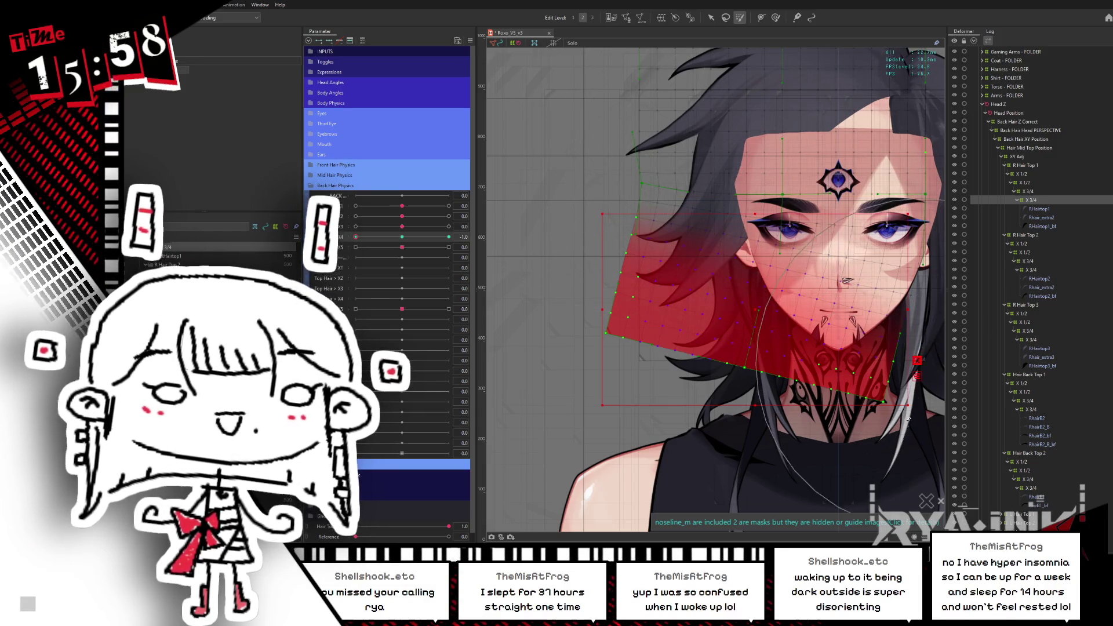
Tilt the hair deformer clockwise at Top Hair < X4 -1.0 and preview partway
{"action": "key", "text": "v"}
{"action": "left_click_drag", "start_coordinate": [409, 238], "coordinate": [354, 237]}
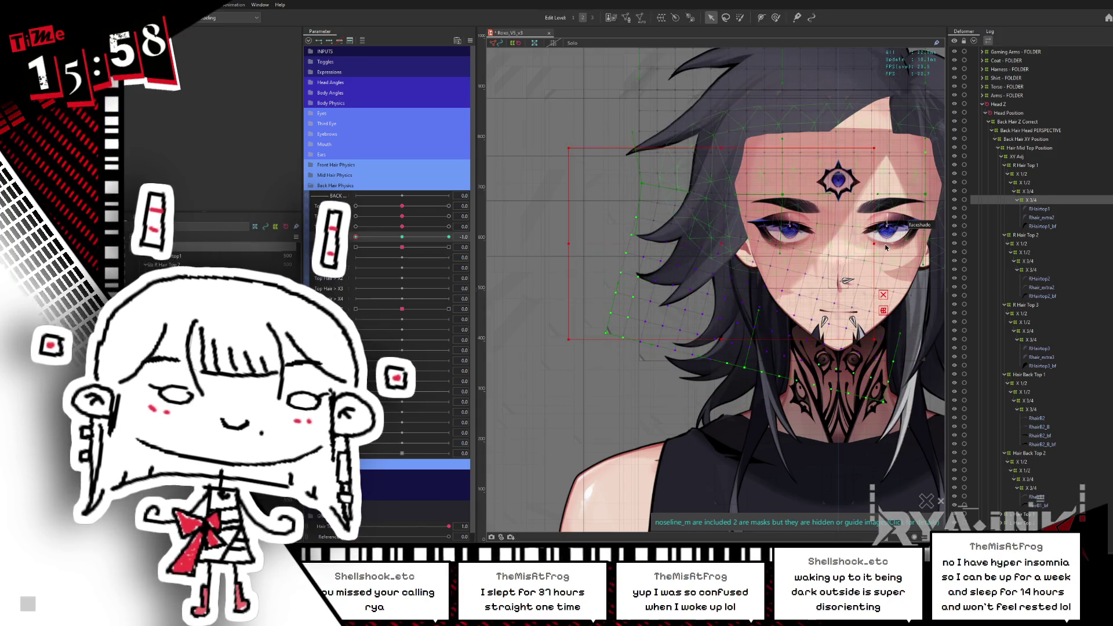
{"action": "left_click_drag", "start_coordinate": [879, 243], "coordinate": [872, 281]}
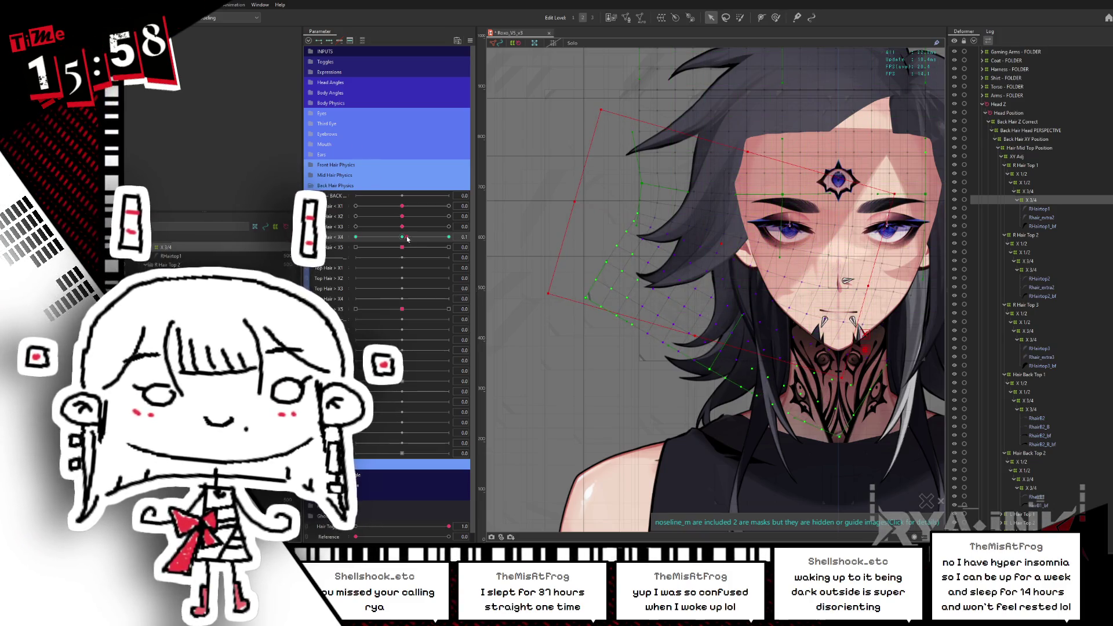
{"action": "mouse_move", "coordinate": [408, 238]}
{"action": "left_mouse_down"}
{"action": "mouse_move", "coordinate": [378, 237]}
{"action": "mouse_move", "coordinate": [426, 236]}
{"action": "mouse_move", "coordinate": [315, 212]}
{"action": "left_mouse_up"}
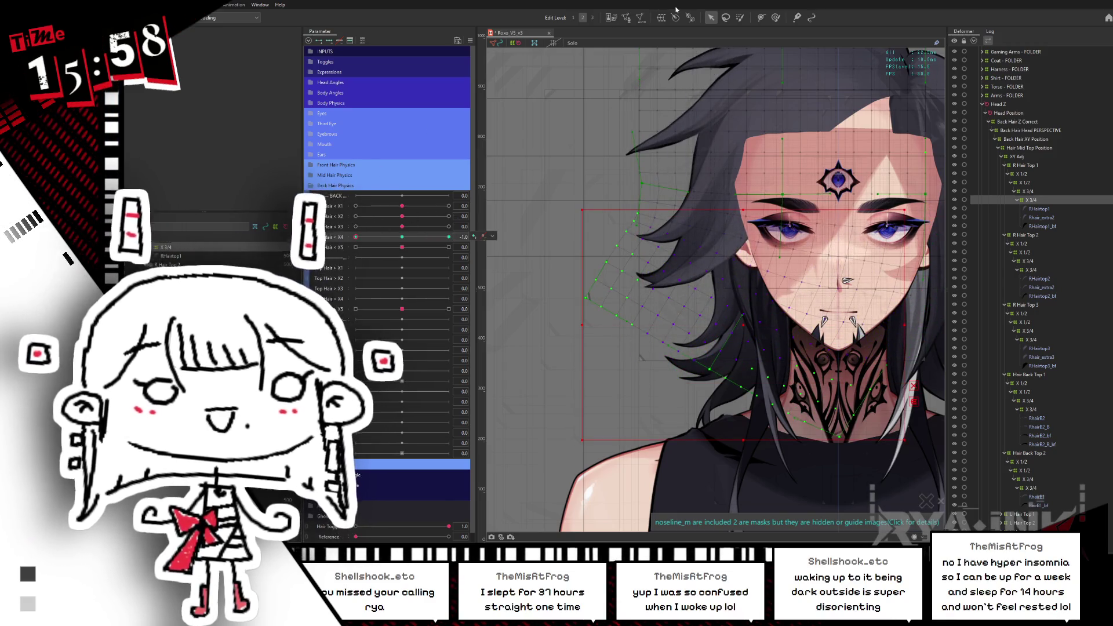
Tilt the deformer counter-clockwise at Top Hair < X4 1.0, sweep to preview, and return to rest
{"action": "left_click", "coordinate": [737, 18]}
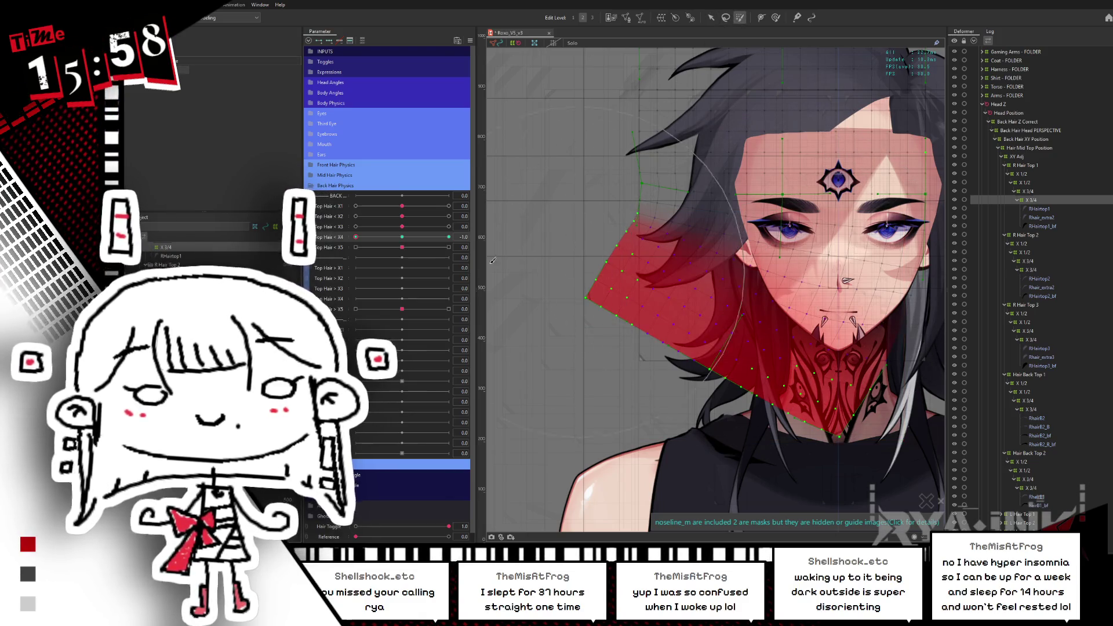
{"action": "left_click", "coordinate": [403, 236]}
{"action": "left_click_drag", "start_coordinate": [405, 236], "coordinate": [467, 245]}
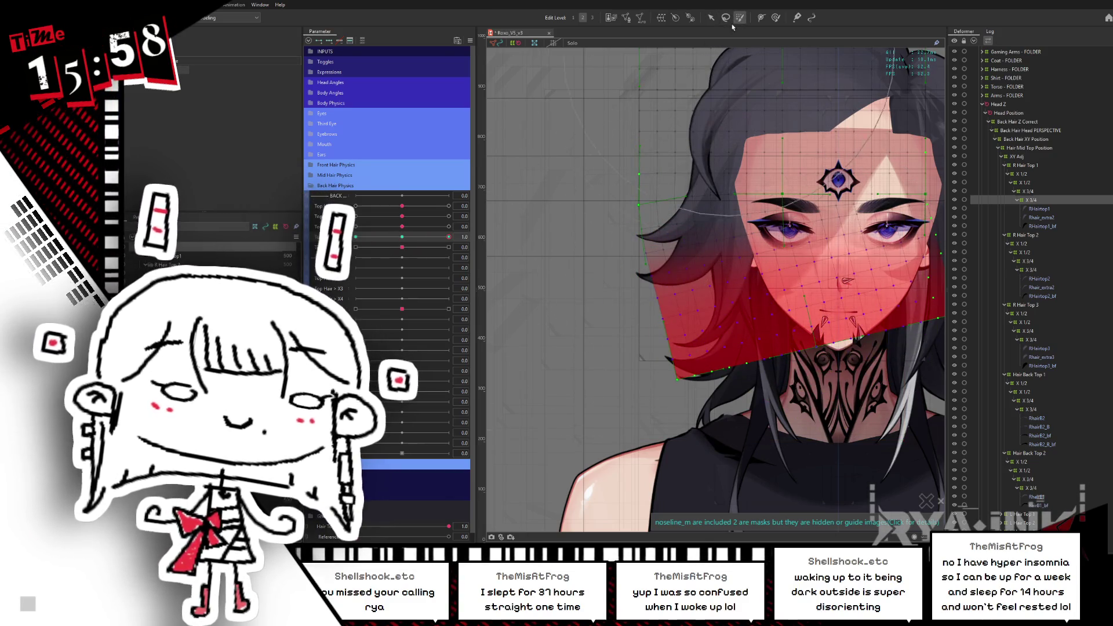
{"action": "left_click", "coordinate": [711, 17]}
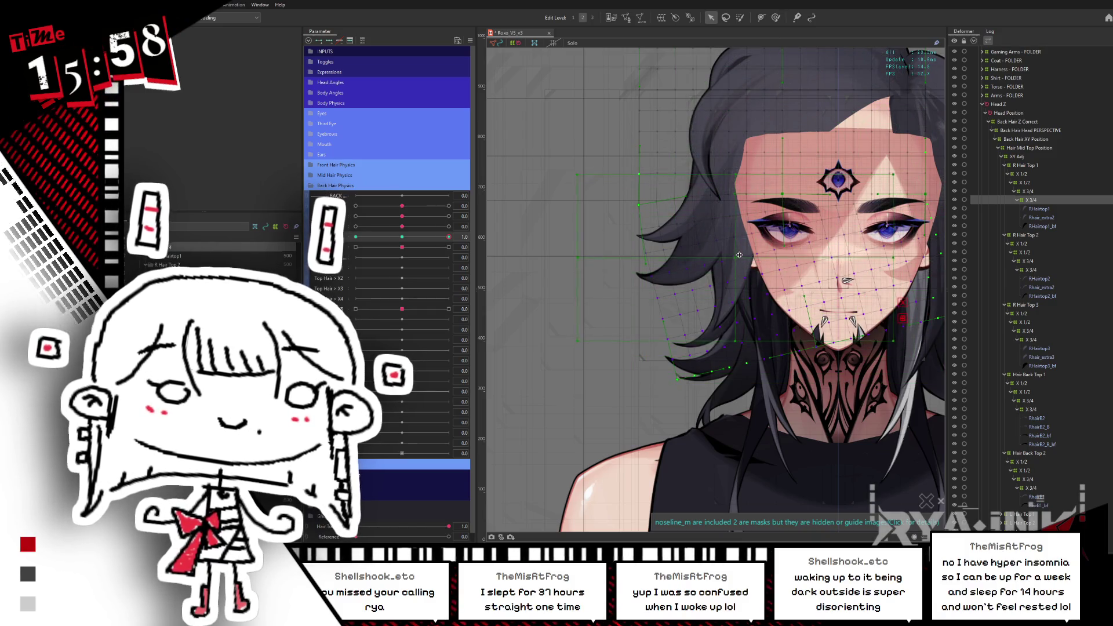
{"action": "left_click_drag", "start_coordinate": [736, 168], "coordinate": [707, 169]}
{"action": "left_click", "coordinate": [412, 237]}
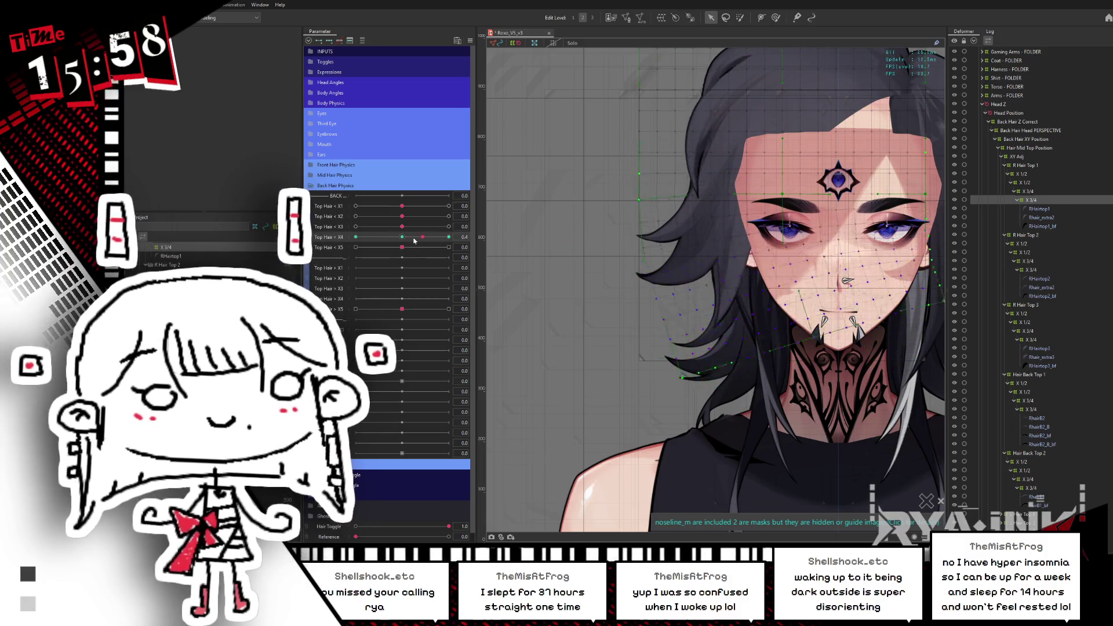
{"action": "left_click_drag", "start_coordinate": [412, 237], "coordinate": [350, 237]}
{"action": "left_click", "coordinate": [402, 237]}
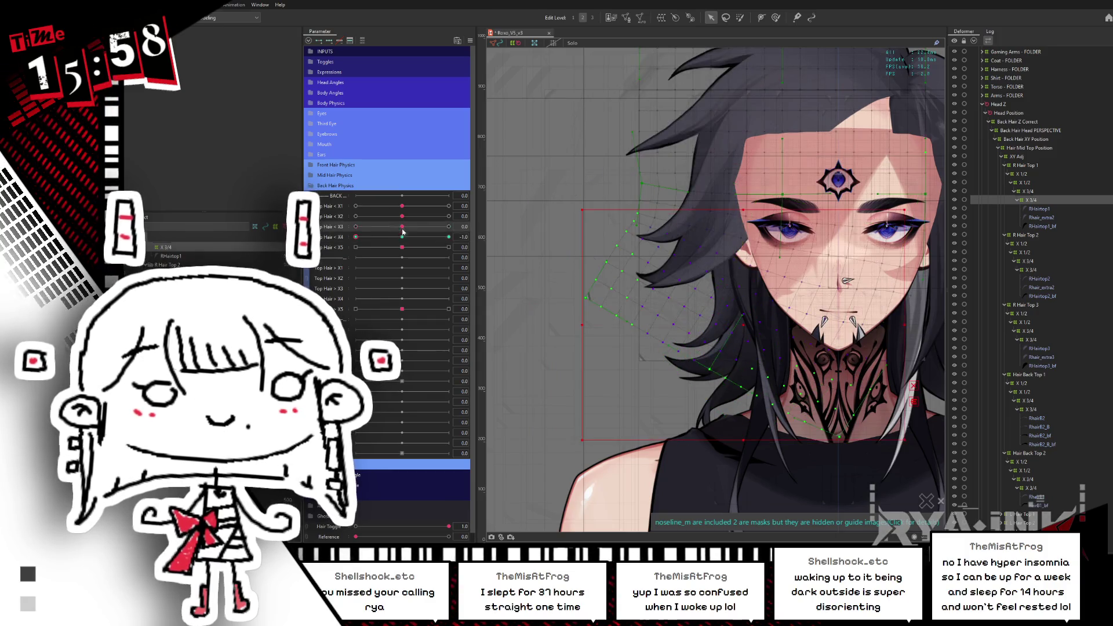
With the Deform Brush on R Hair Top 2's X 3/4 deformer, set Top Hair < X4 to -1
{"action": "left_click", "coordinate": [1034, 269]}
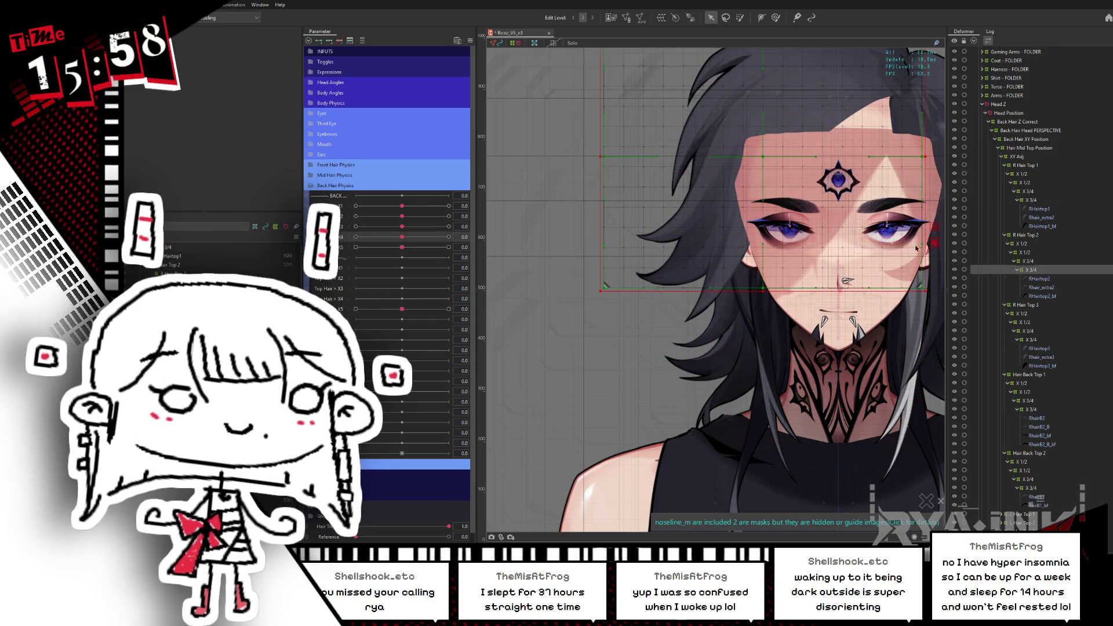
{"action": "left_click", "coordinate": [739, 18]}
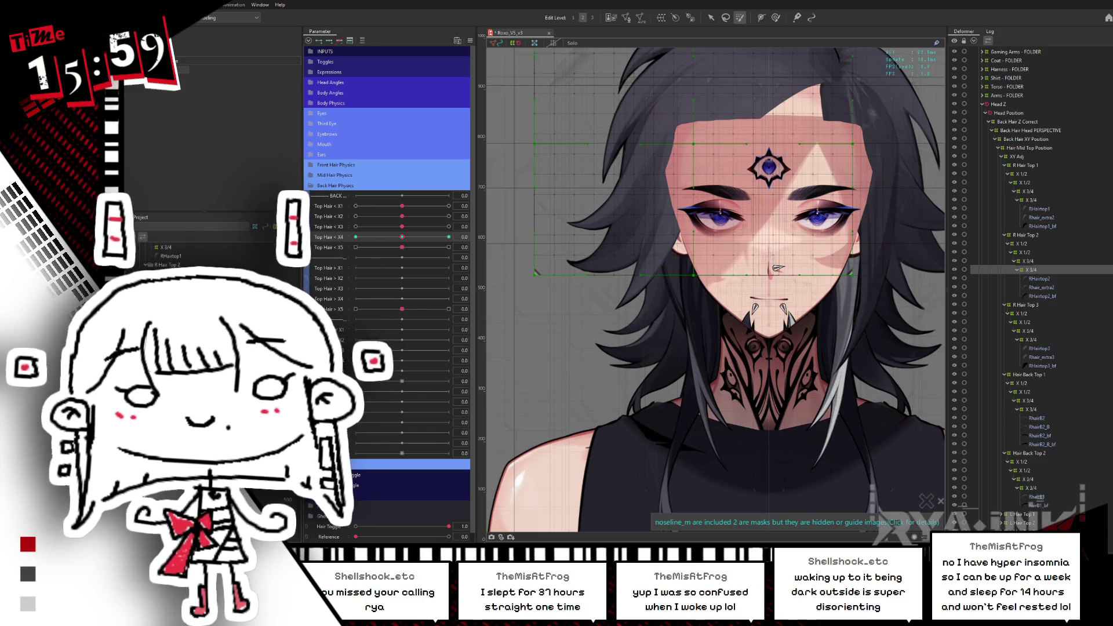
{"action": "left_click", "coordinate": [355, 237]}
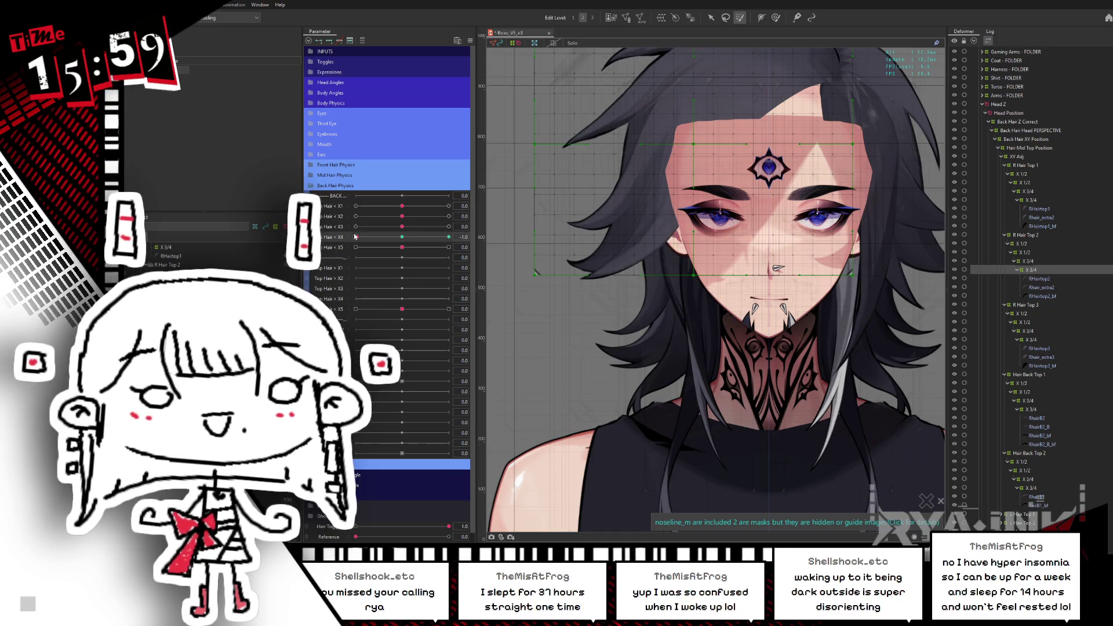
{"action": "left_click", "coordinate": [483, 237]}
{"action": "left_click_drag", "start_coordinate": [609, 264], "coordinate": [673, 324]}
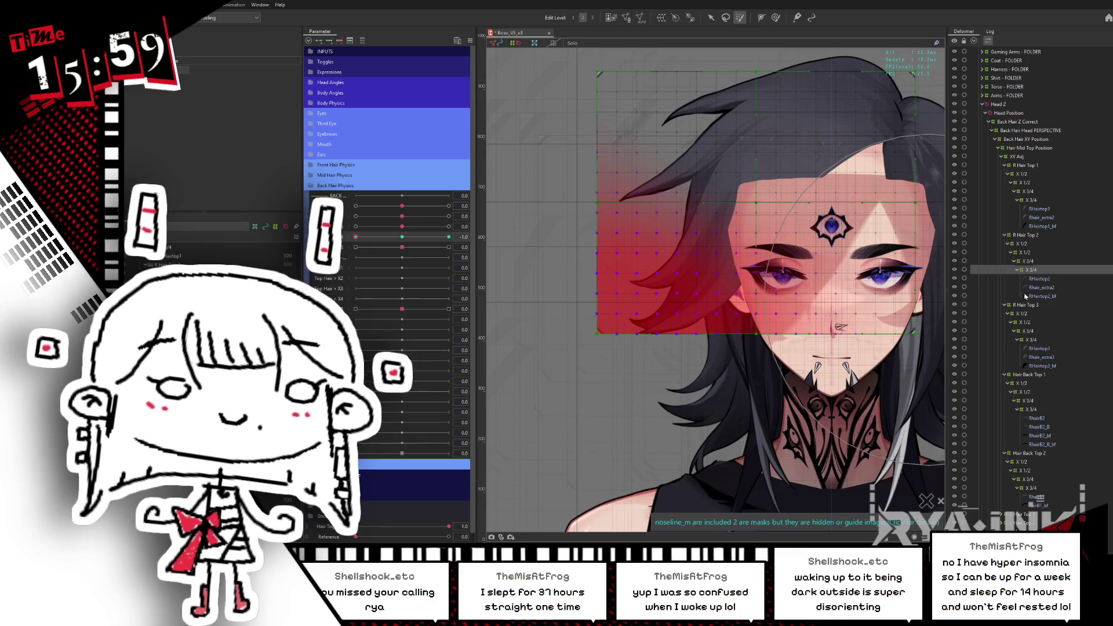
{"action": "left_click", "coordinate": [1043, 297]}
{"action": "left_click", "coordinate": [1033, 270]}
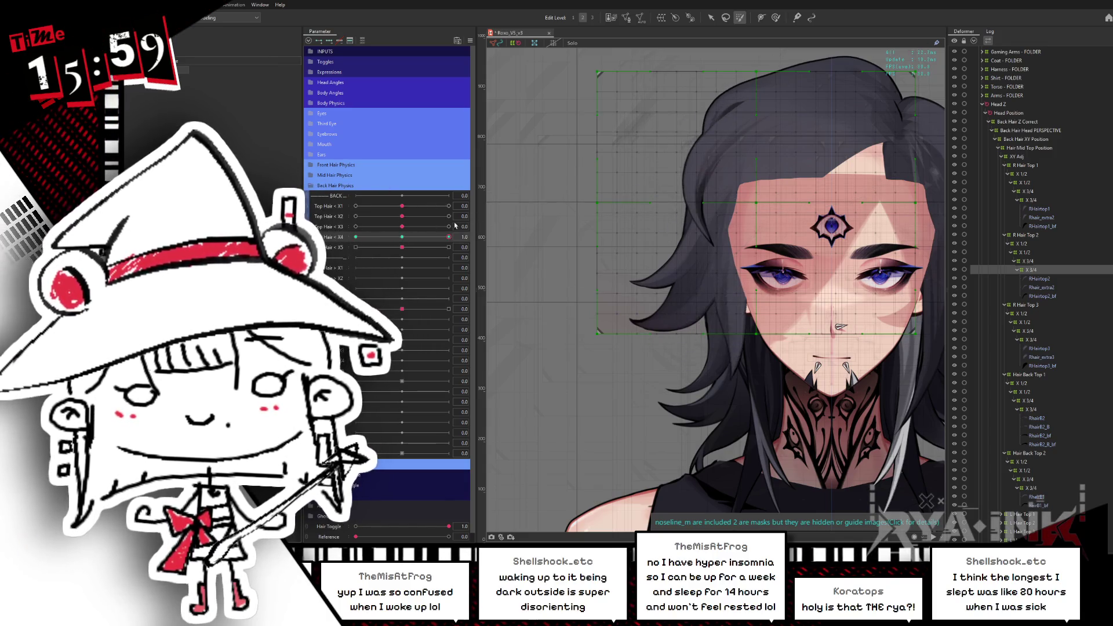
Return Top Hair < X4 to rest, turn on Hide Selection, and zoom the canvas
{"action": "left_click", "coordinate": [401, 237]}
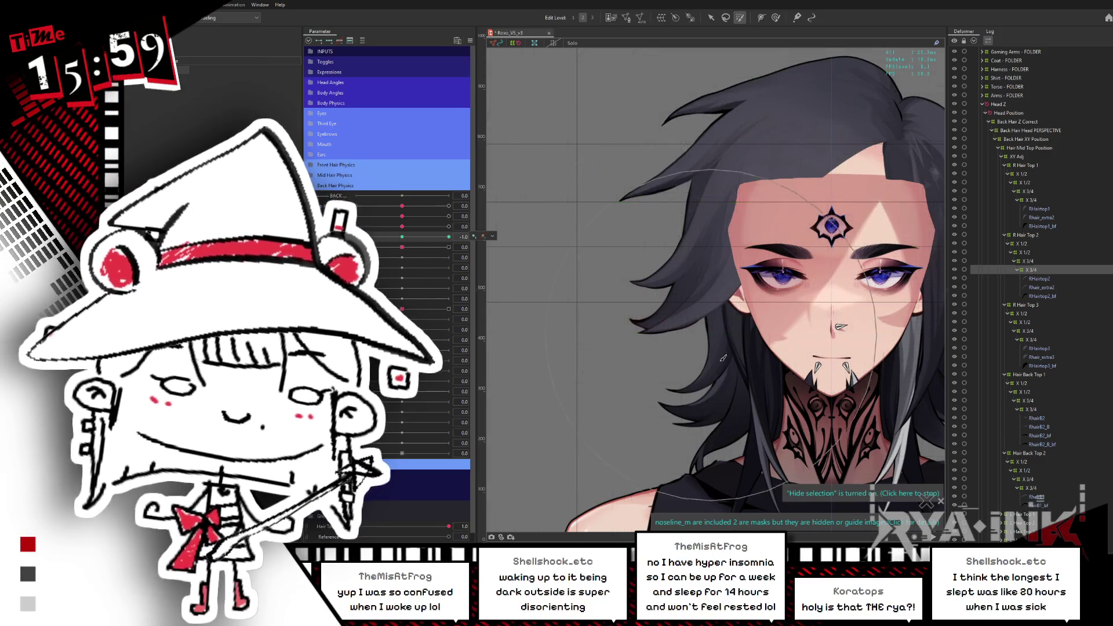
{"action": "key", "text": "ctrl+h"}
{"action": "key", "text": "ctrl+h"}
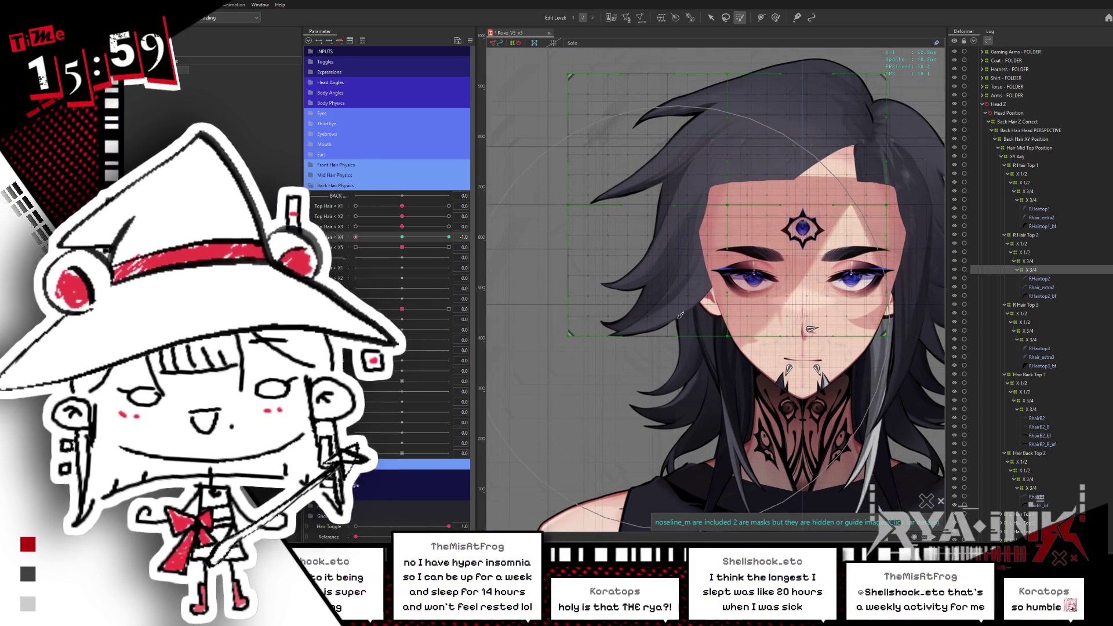
{"action": "scroll", "coordinate": [662, 281], "scroll_direction": "down", "scroll_amount": 2}
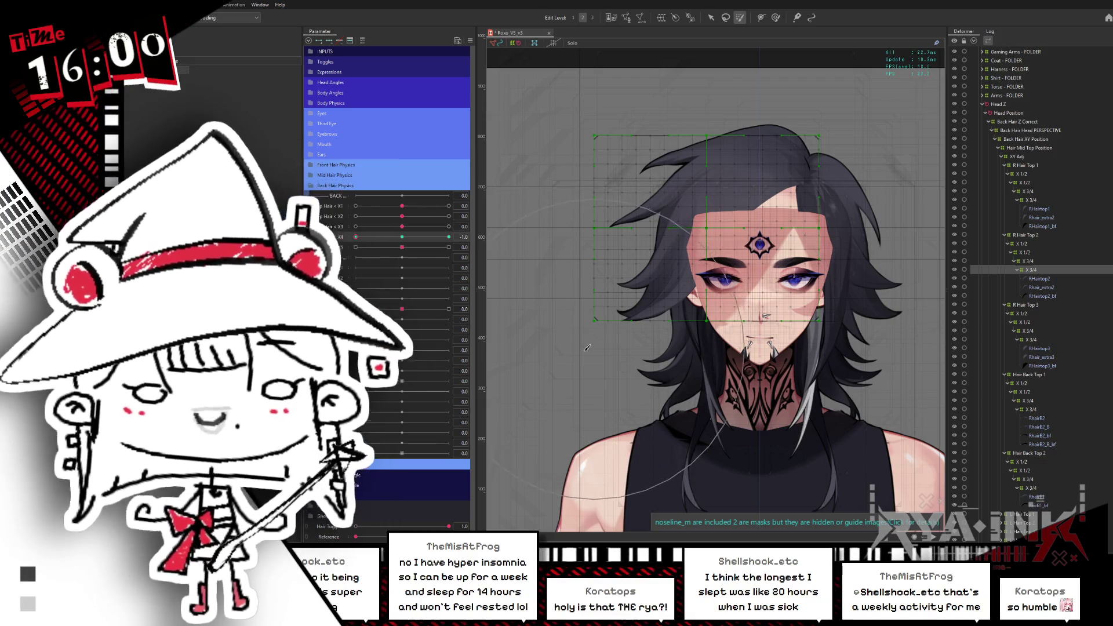
{"action": "scroll", "coordinate": [579, 241], "scroll_direction": "up", "scroll_amount": 2}
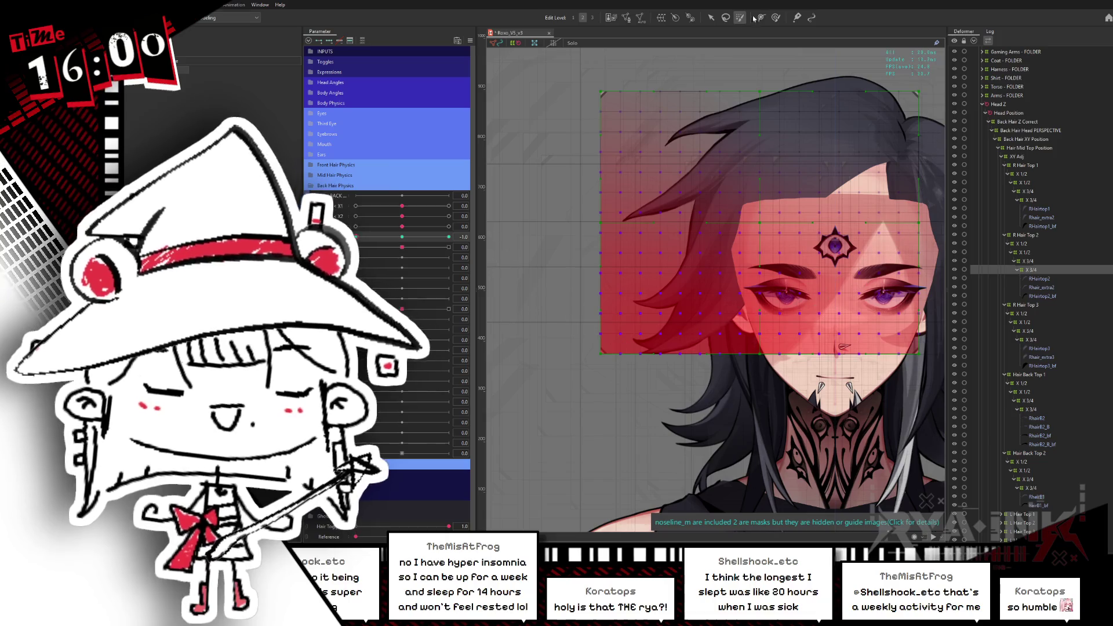
With the Arrow tool, scrub Top Hair < X4 between 0 and -1, then return to the Deform Brush
{"action": "left_click", "coordinate": [711, 19]}
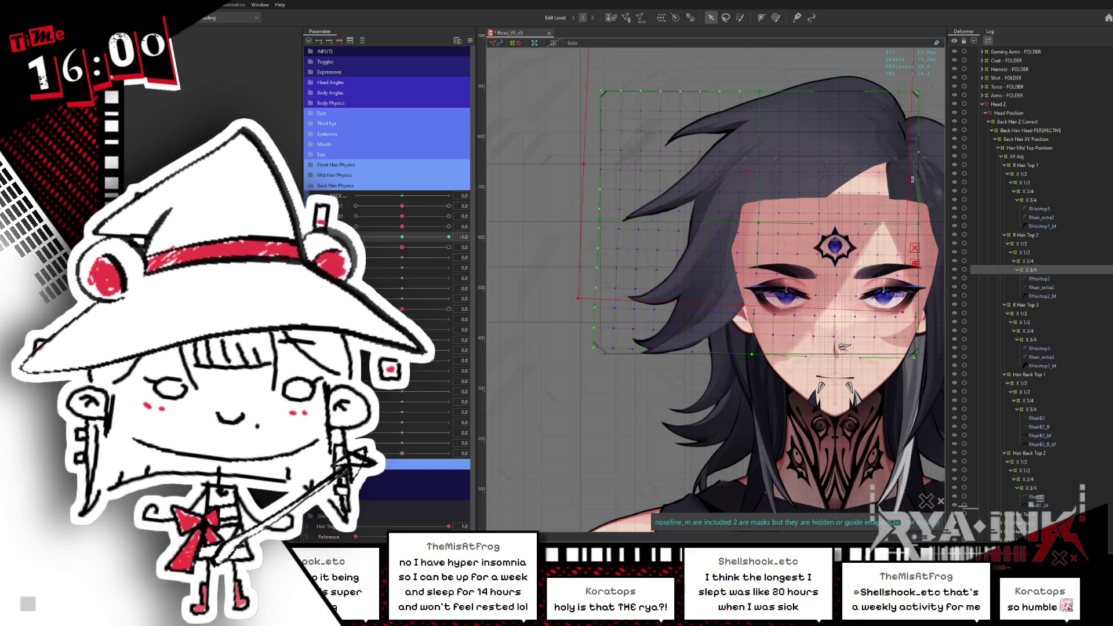
{"action": "left_click", "coordinate": [409, 237]}
{"action": "left_click_drag", "start_coordinate": [409, 237], "coordinate": [355, 237]}
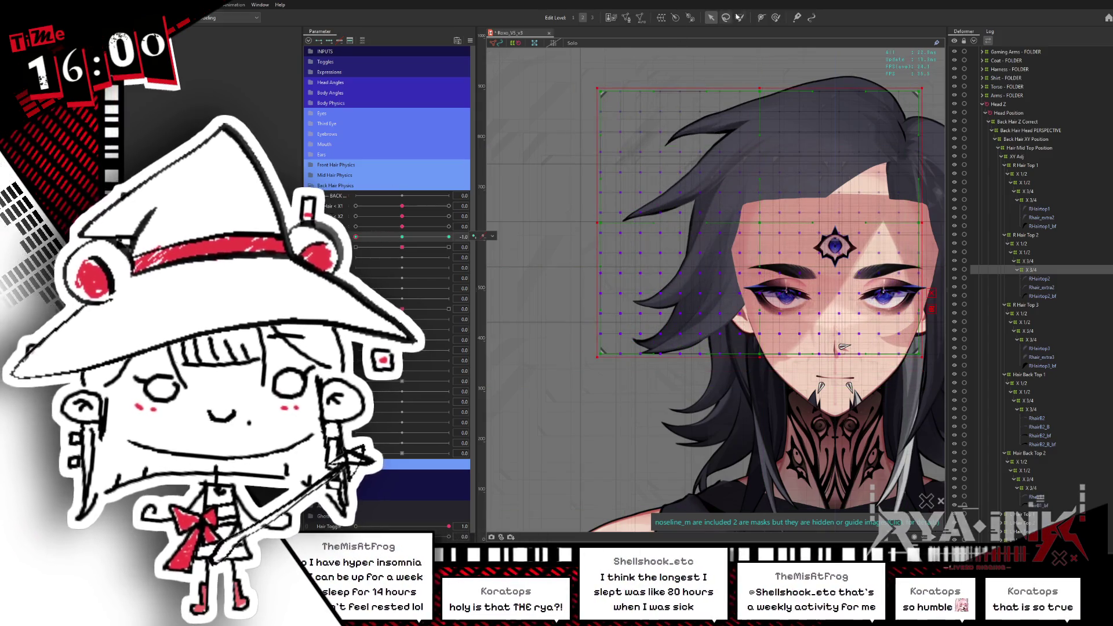
{"action": "left_click", "coordinate": [414, 237]}
{"action": "key", "text": "b"}
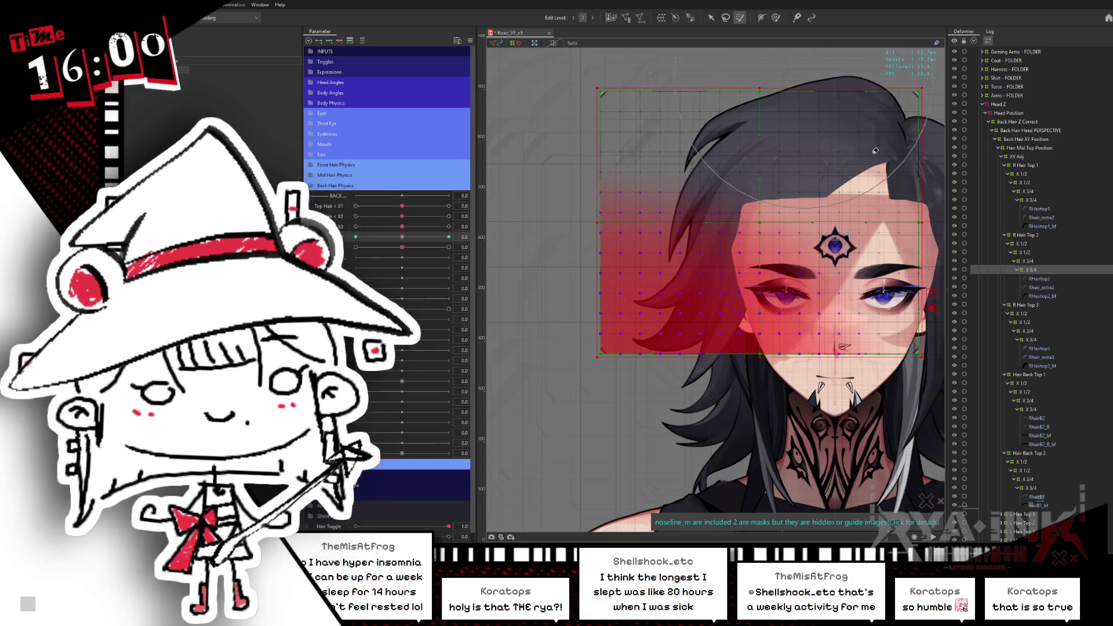
Rotate R Hair Top 2's warp deformer about 18° clockwise with Top Hair < X4 off rest
{"action": "key", "text": "v"}
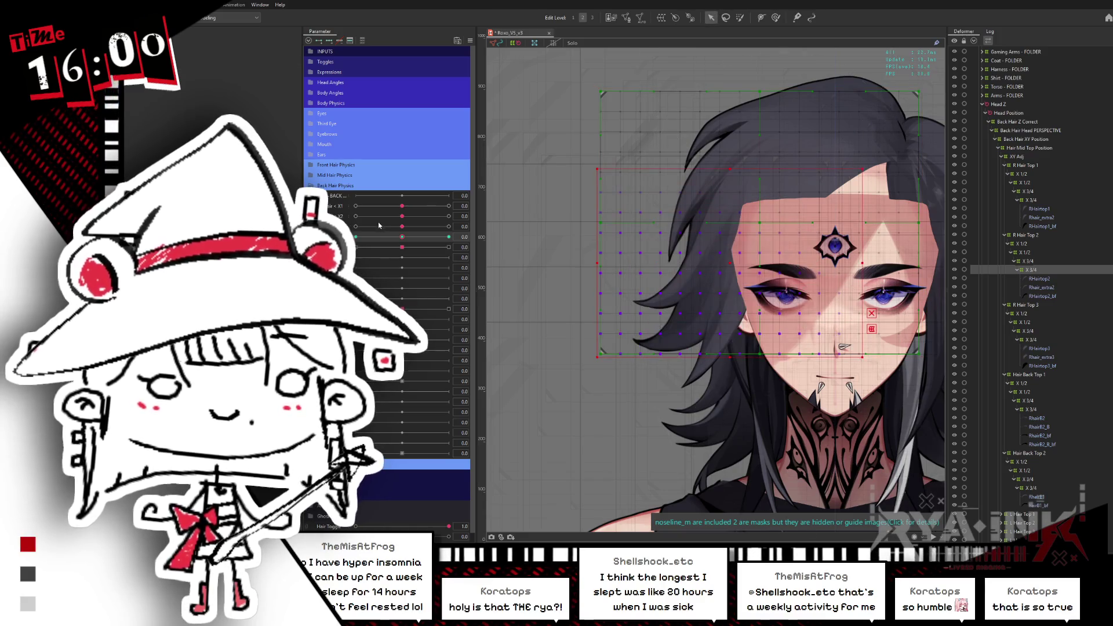
{"action": "mouse_move", "coordinate": [402, 236]}
{"action": "left_mouse_down"}
{"action": "mouse_move", "coordinate": [420, 239]}
{"action": "mouse_move", "coordinate": [356, 238]}
{"action": "left_mouse_up"}
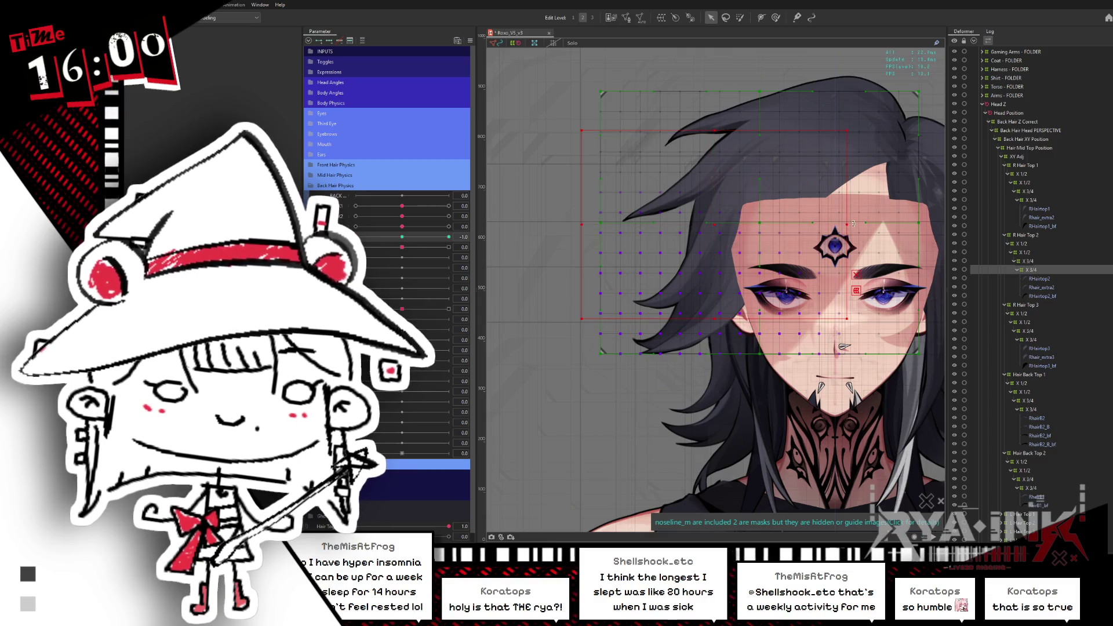
{"action": "left_click_drag", "start_coordinate": [853, 223], "coordinate": [793, 248]}
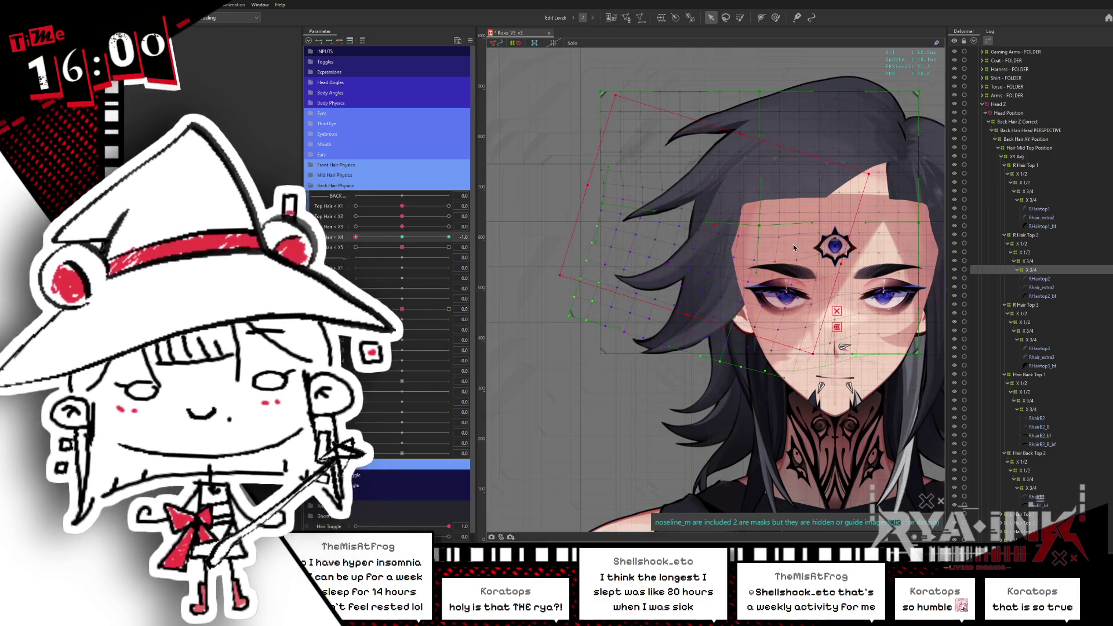
{"action": "left_click", "coordinate": [449, 236]}
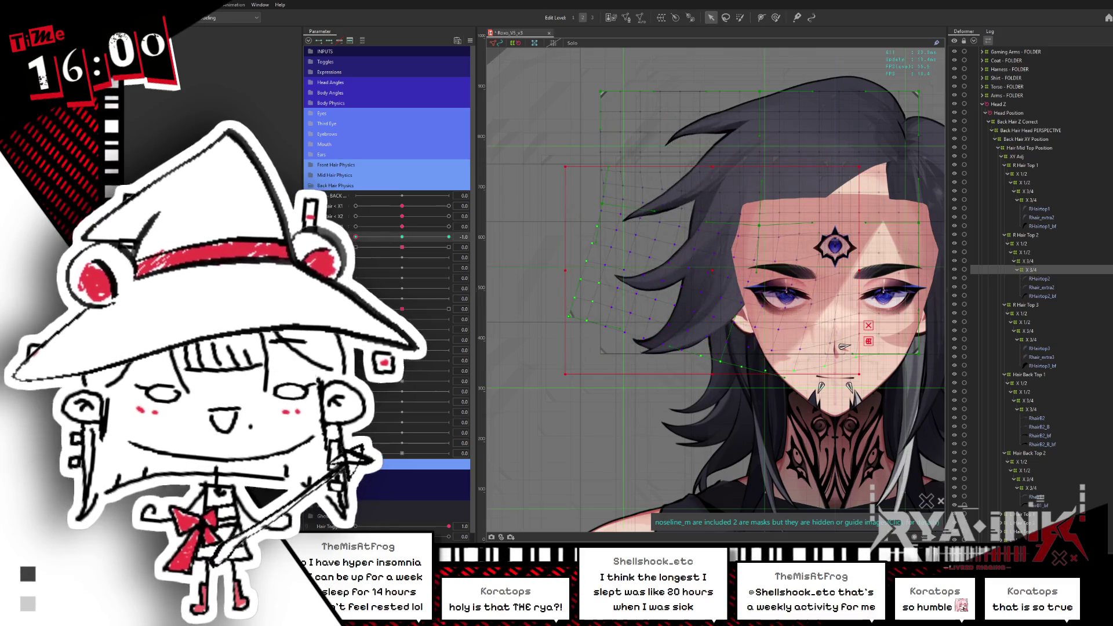
Try the neighbouring hair deformers, undo a misfired rotation, and return X4 to rest
{"action": "left_click", "coordinate": [716, 231]}
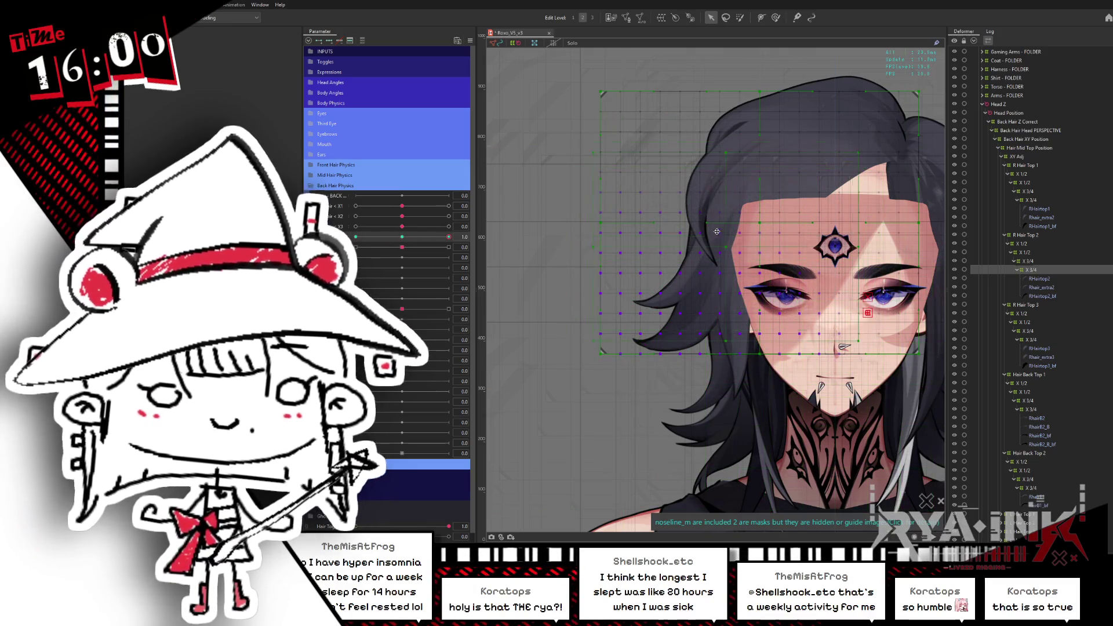
{"action": "left_click", "coordinate": [872, 205]}
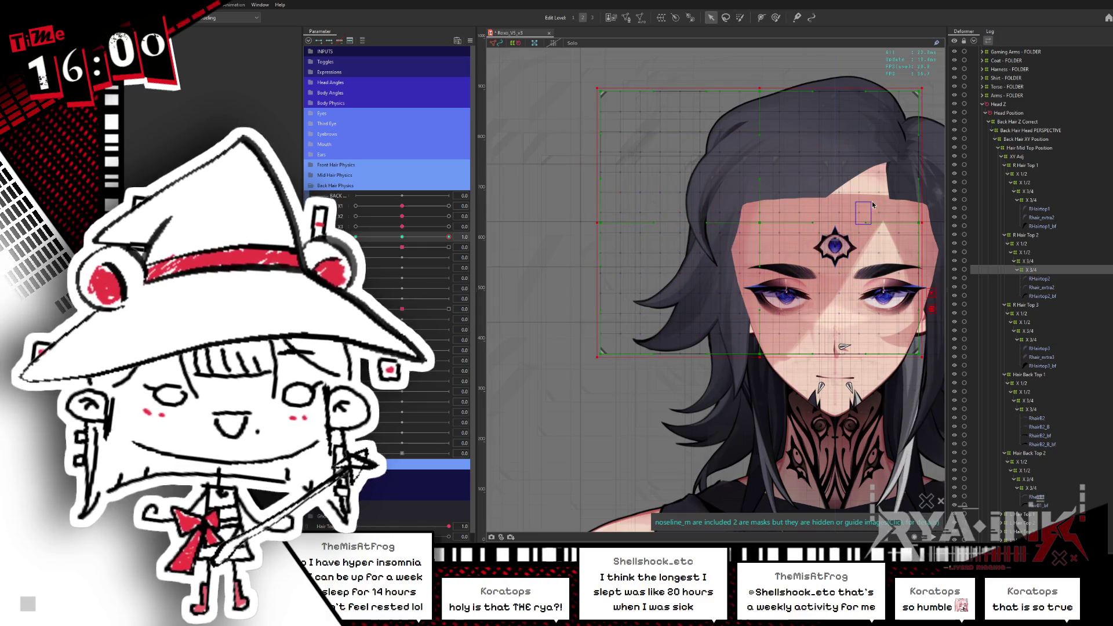
{"action": "left_click", "coordinate": [765, 254]}
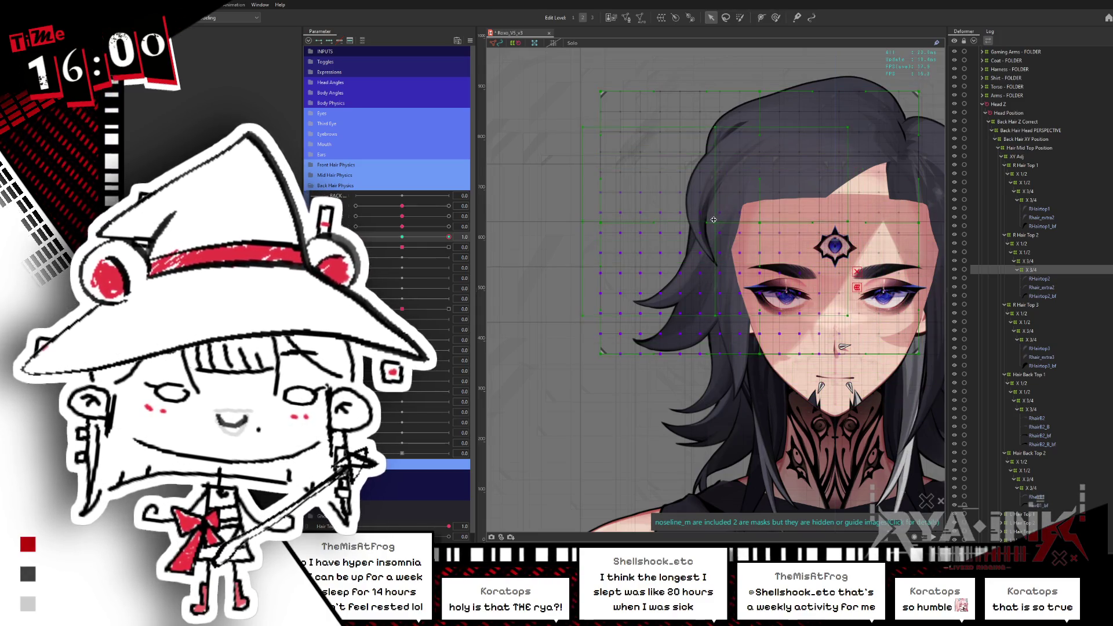
{"action": "left_click_drag", "start_coordinate": [857, 214], "coordinate": [865, 189]}
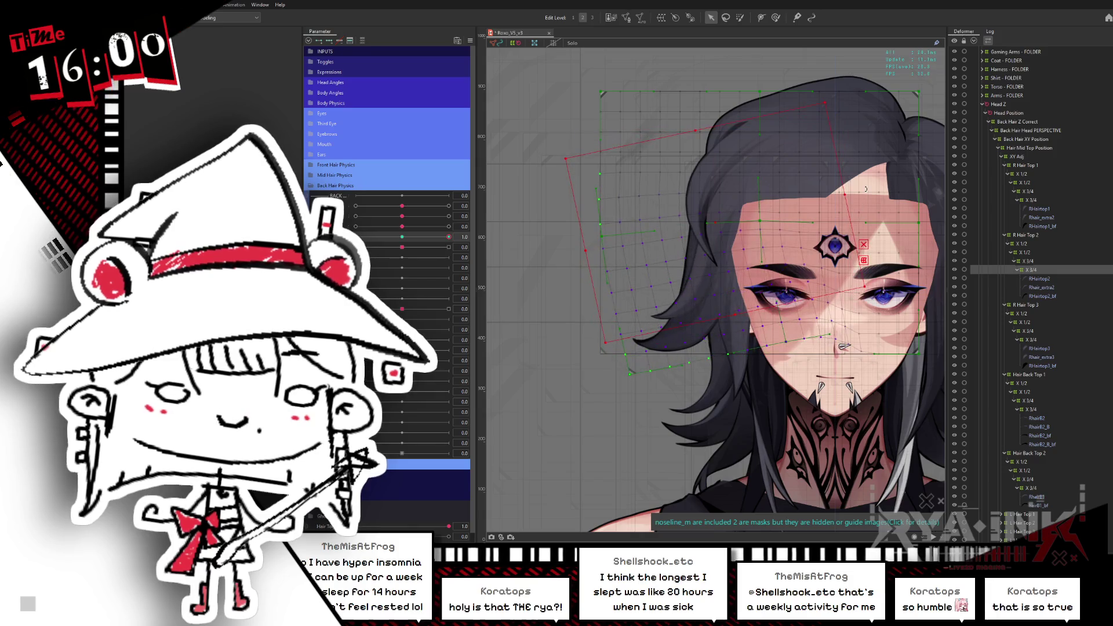
{"action": "key", "text": "ctrl+z"}
{"action": "key", "text": "ctrl+z"}
{"action": "key", "text": "ctrl+z"}
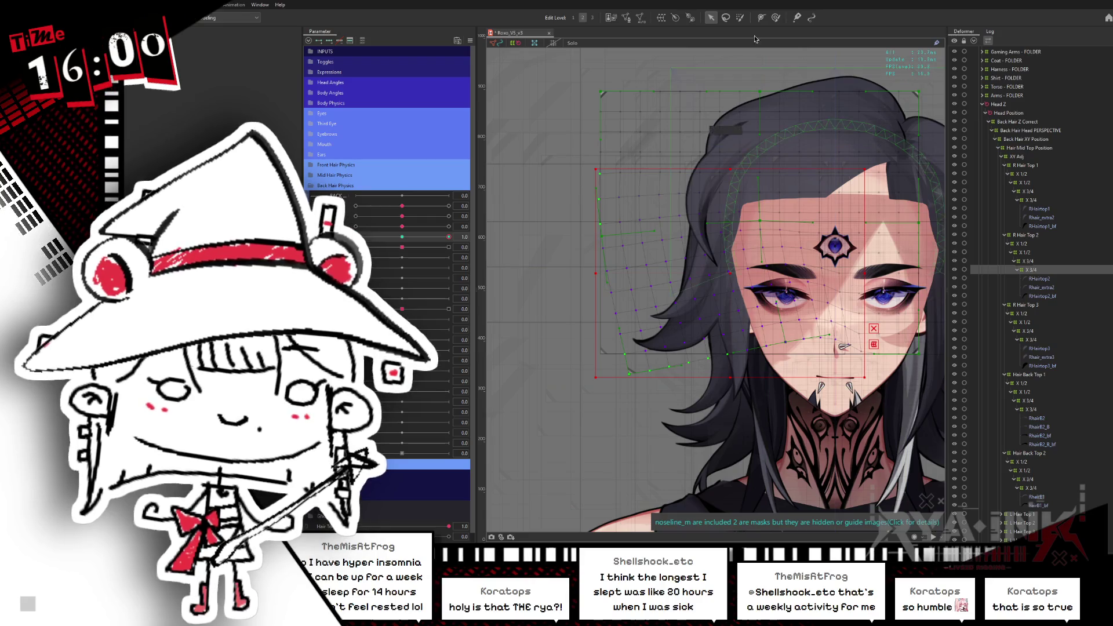
{"action": "left_click", "coordinate": [404, 236]}
Rotate the left-hair deformer around the third-eye point, checking it at the X4 -1 key
{"action": "left_click", "coordinate": [739, 17]}
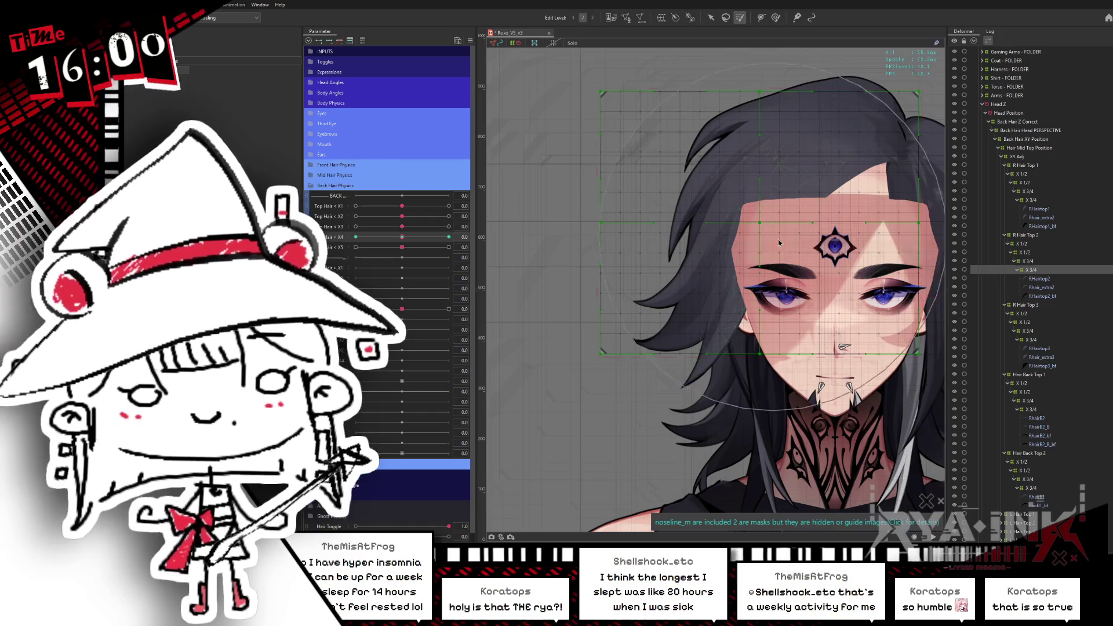
{"action": "left_click", "coordinate": [811, 203]}
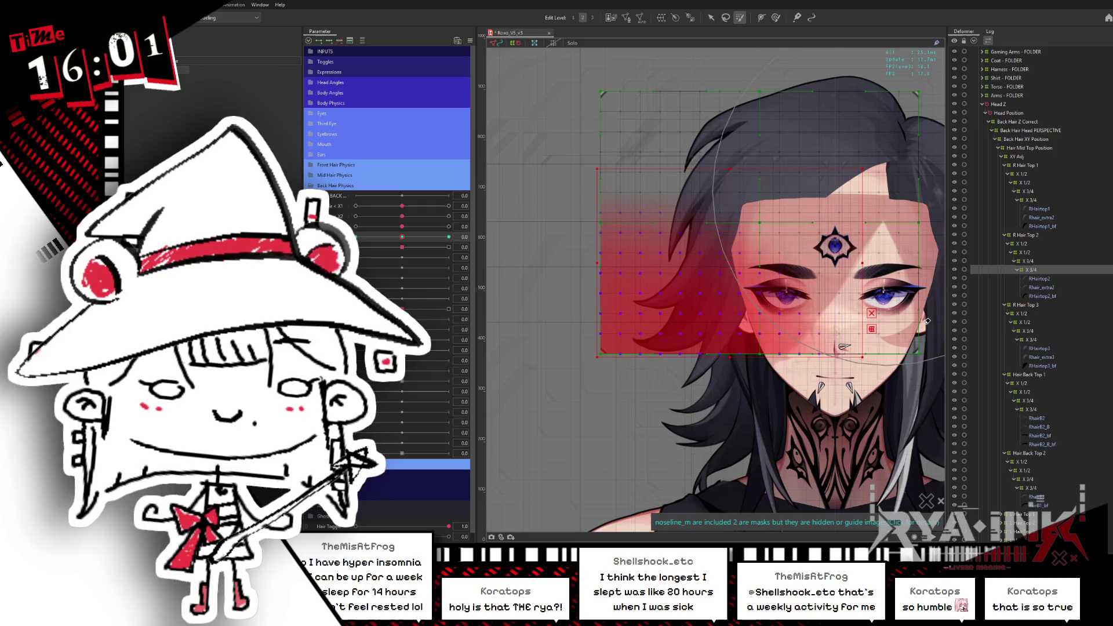
{"action": "left_click", "coordinate": [711, 17]}
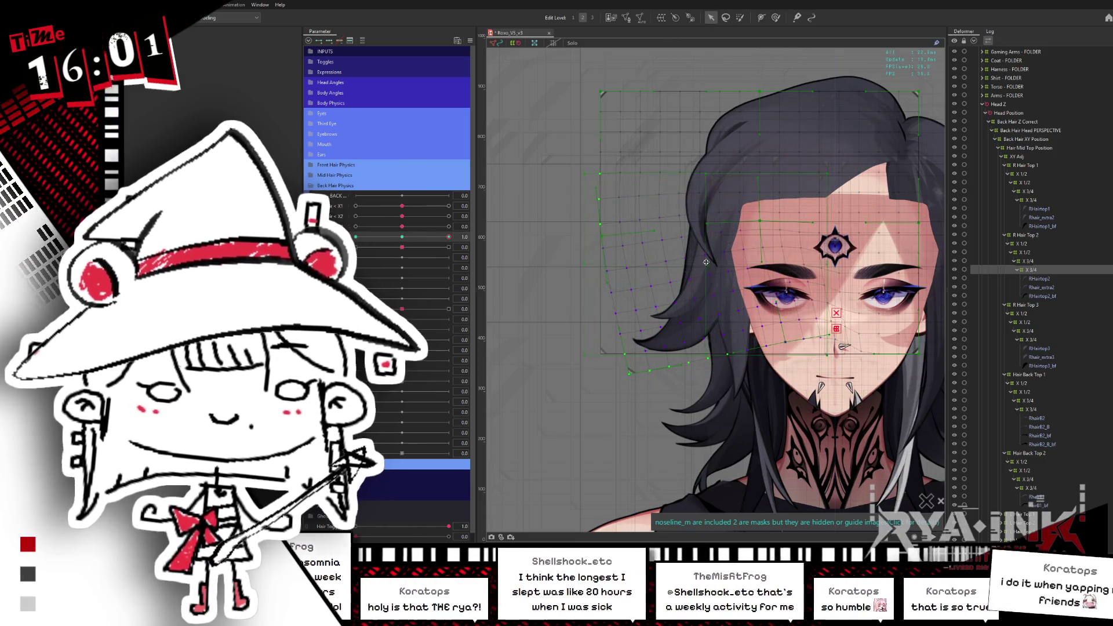
{"action": "left_click_drag", "start_coordinate": [835, 248], "coordinate": [842, 229]}
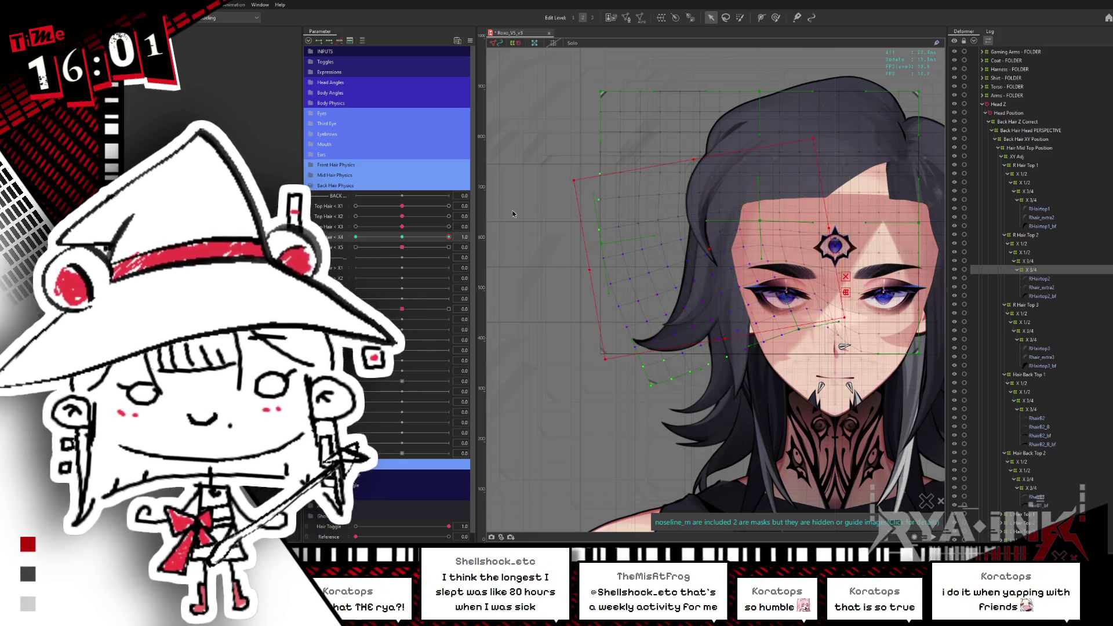
{"action": "left_click", "coordinate": [355, 236]}
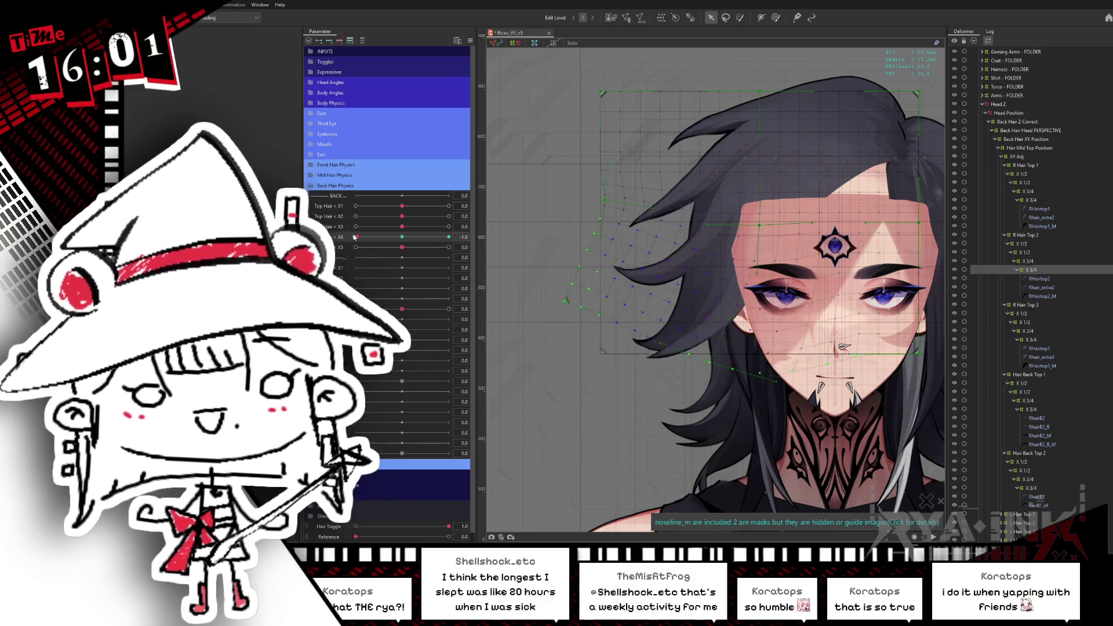
{"action": "left_click_drag", "start_coordinate": [354, 236], "coordinate": [410, 239]}
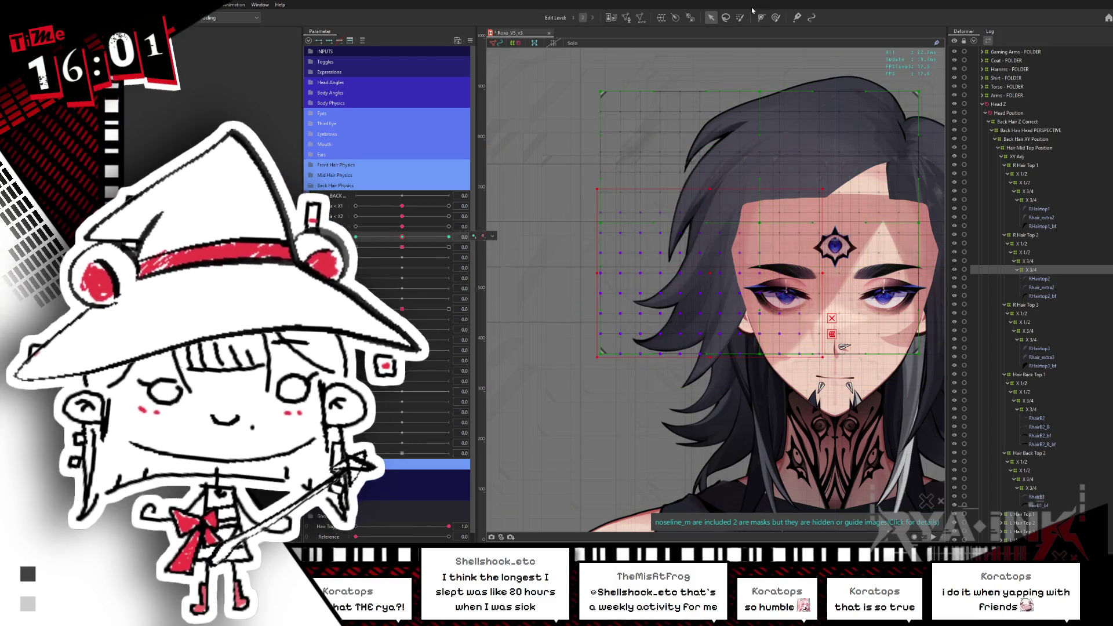
With the Deform Brush, scrub Top Hair < X4 between rest and -1 to check the sweep
{"action": "key", "text": "b"}
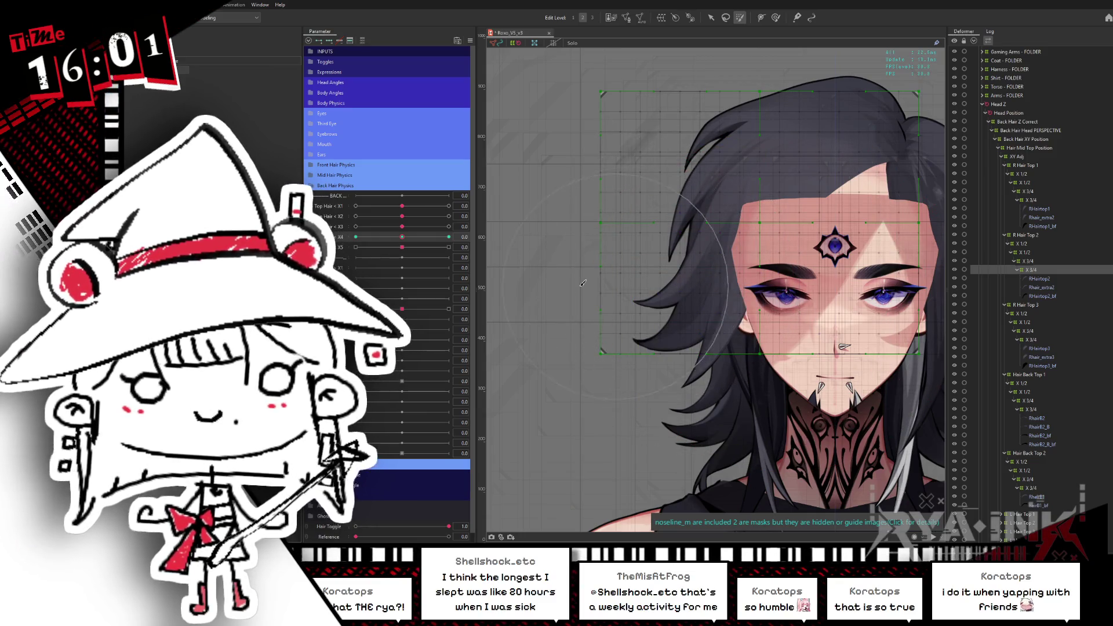
{"action": "left_click_drag", "start_coordinate": [404, 238], "coordinate": [355, 239]}
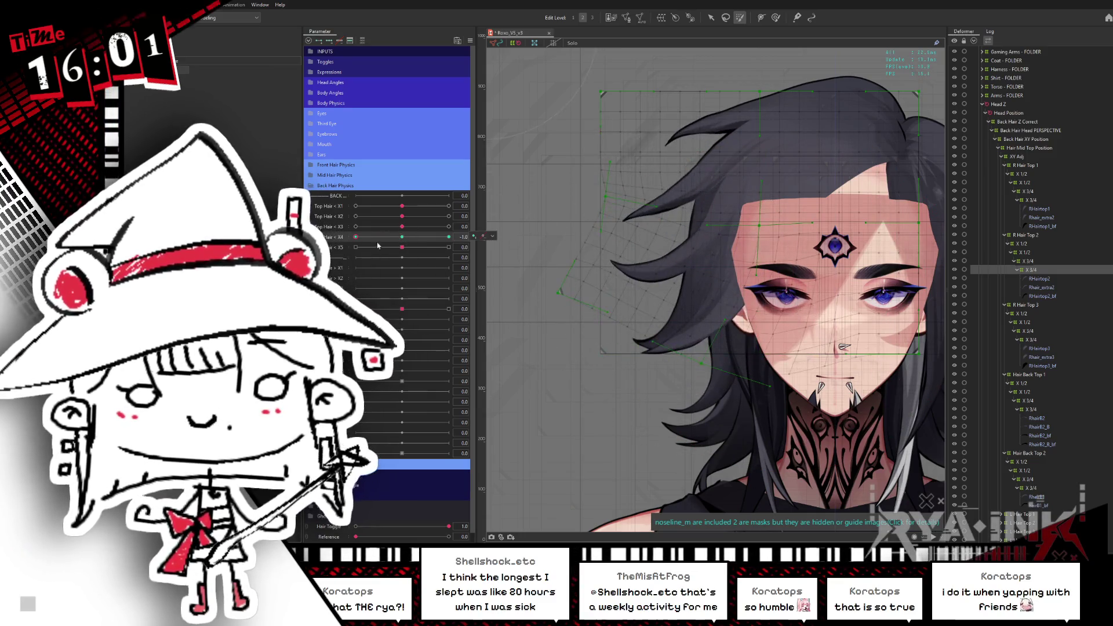
{"action": "left_click", "coordinate": [402, 237]}
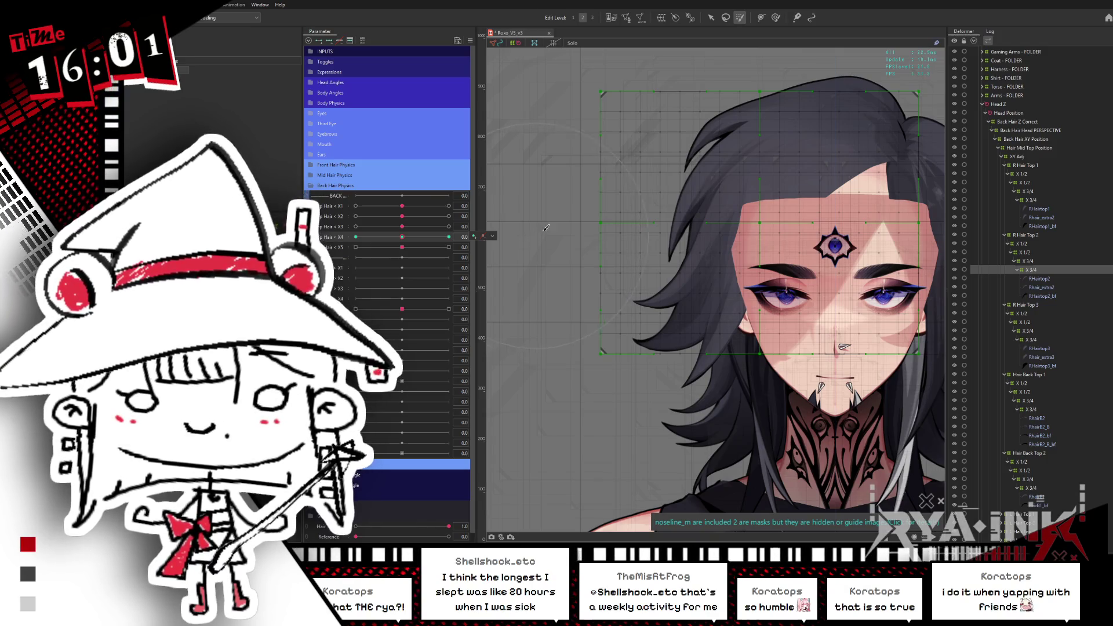
{"action": "left_click_drag", "start_coordinate": [402, 236], "coordinate": [355, 221]}
At Hair X4 -1, tilt the left hair deformer counter-clockwise
{"action": "left_click", "coordinate": [402, 236]}
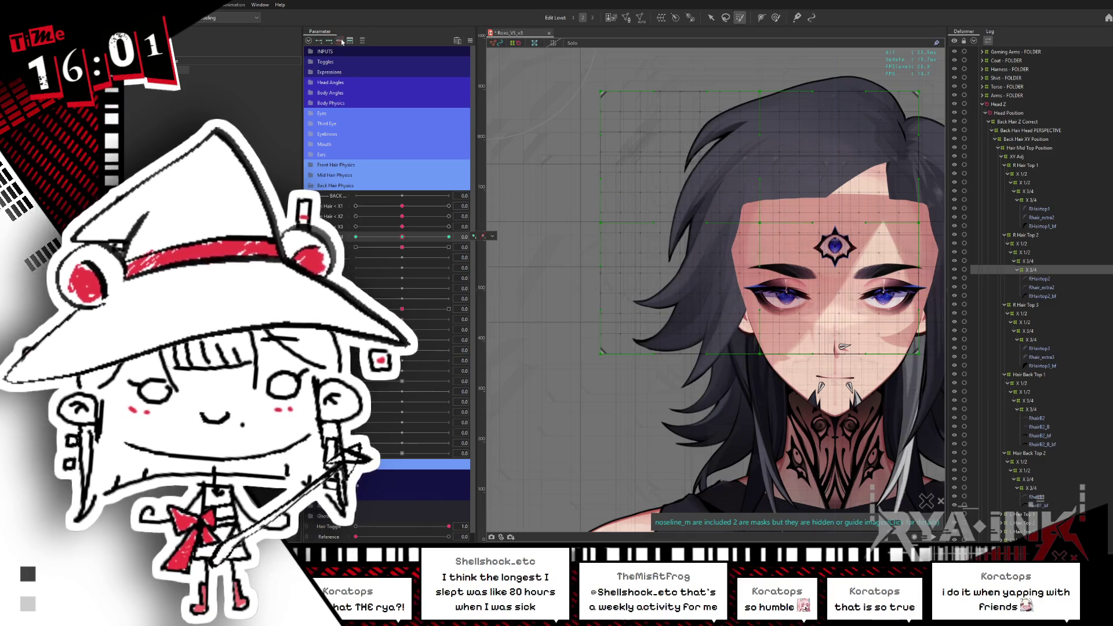
{"action": "left_click_drag", "start_coordinate": [405, 239], "coordinate": [355, 236]}
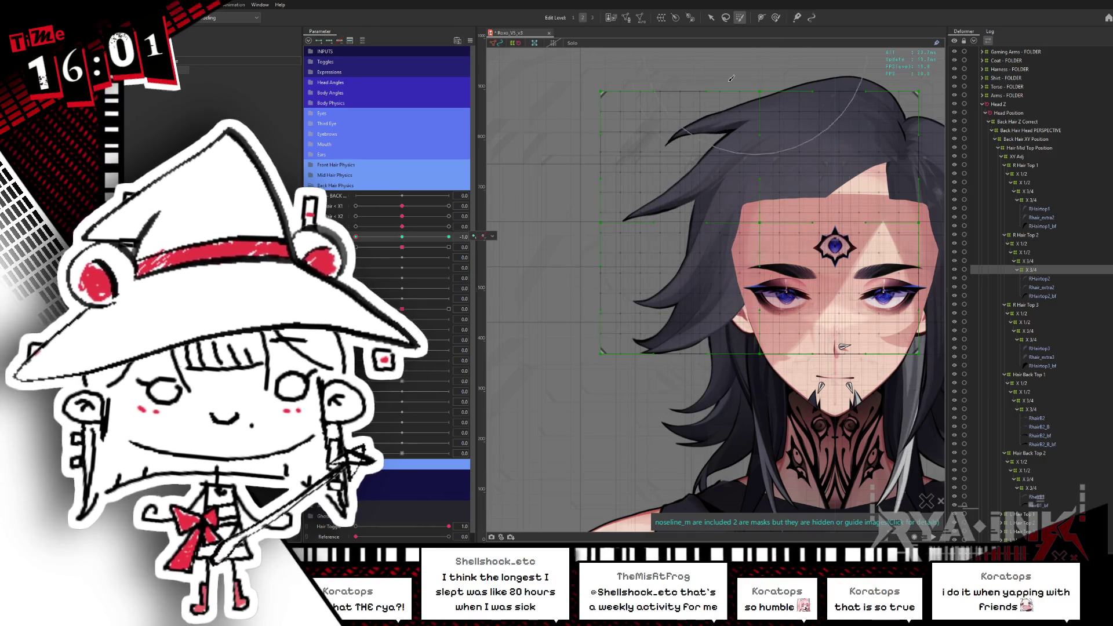
{"action": "mouse_move", "coordinate": [572, 198]}
{"action": "left_mouse_down"}
{"action": "mouse_move", "coordinate": [626, 243]}
{"action": "mouse_move", "coordinate": [669, 380]}
{"action": "left_mouse_up"}
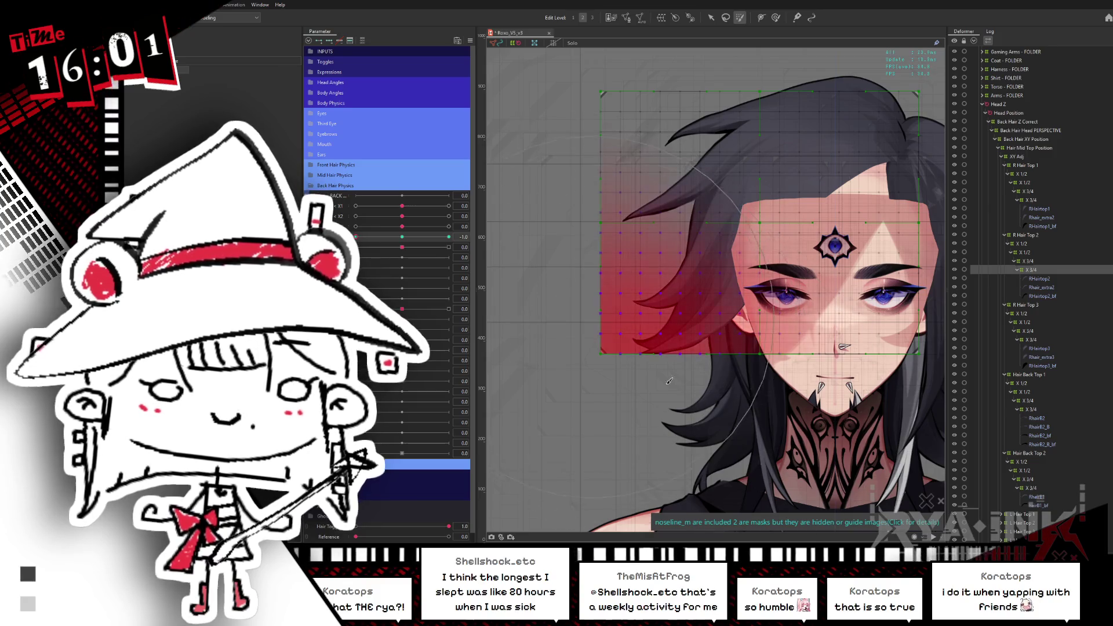
{"action": "left_click", "coordinate": [712, 18]}
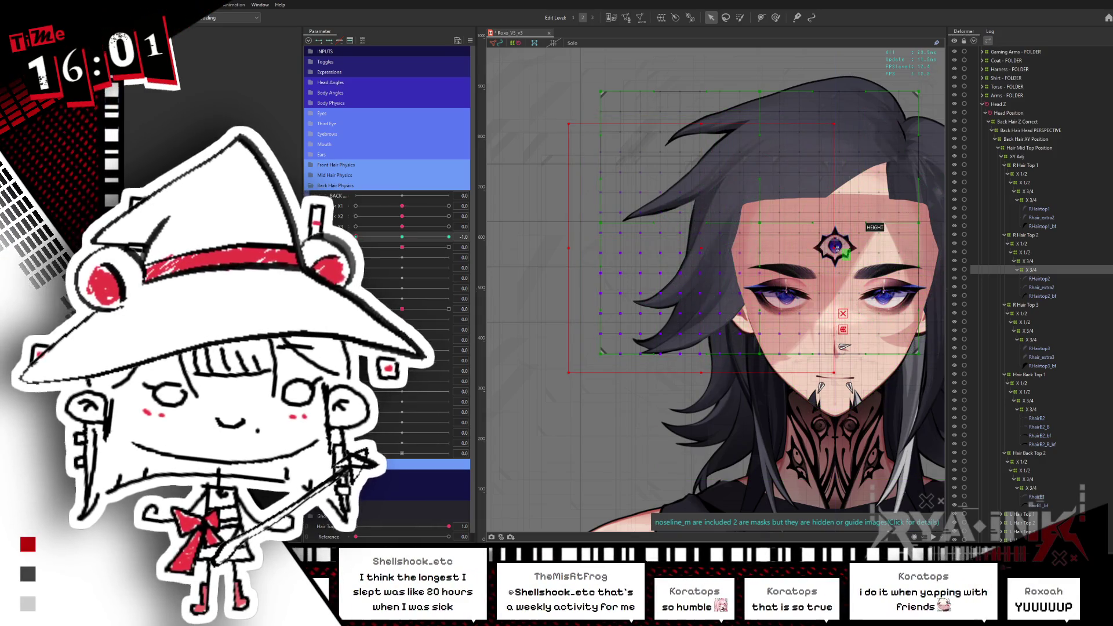
{"action": "left_click_drag", "start_coordinate": [836, 249], "coordinate": [761, 268]}
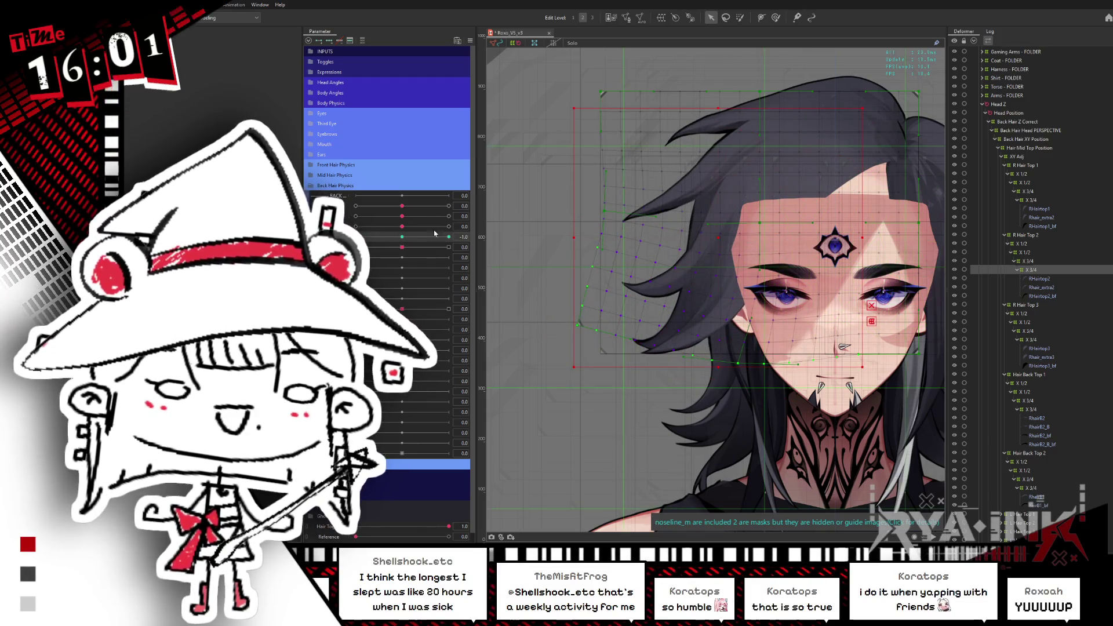
Select the hair deformer over the left strands and shift it slightly left
{"action": "left_click", "coordinate": [739, 17]}
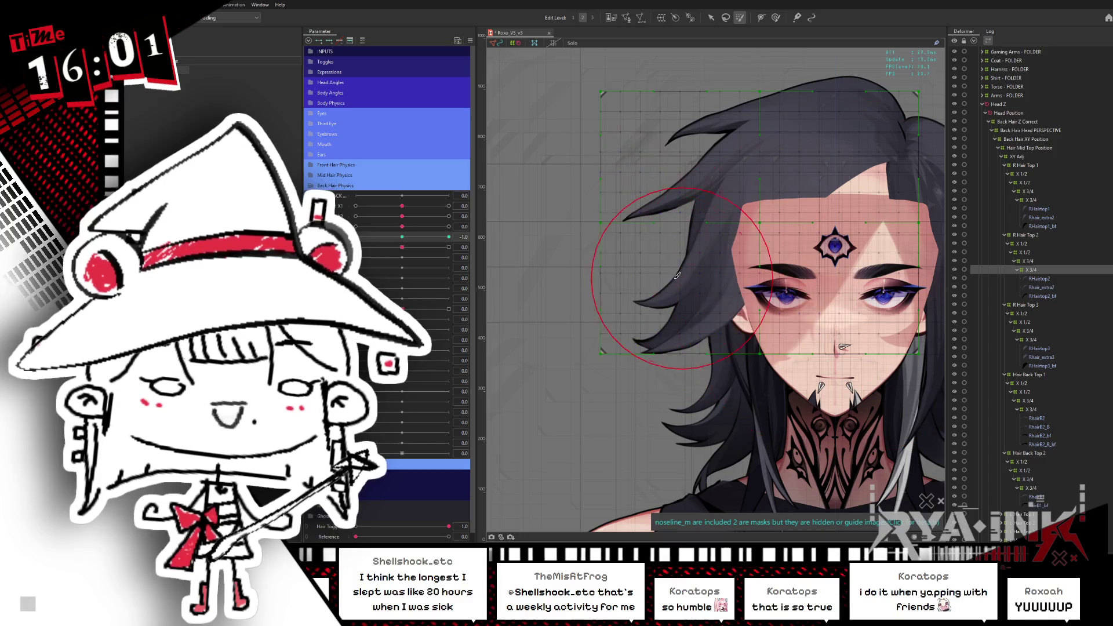
{"action": "left_click", "coordinate": [657, 302]}
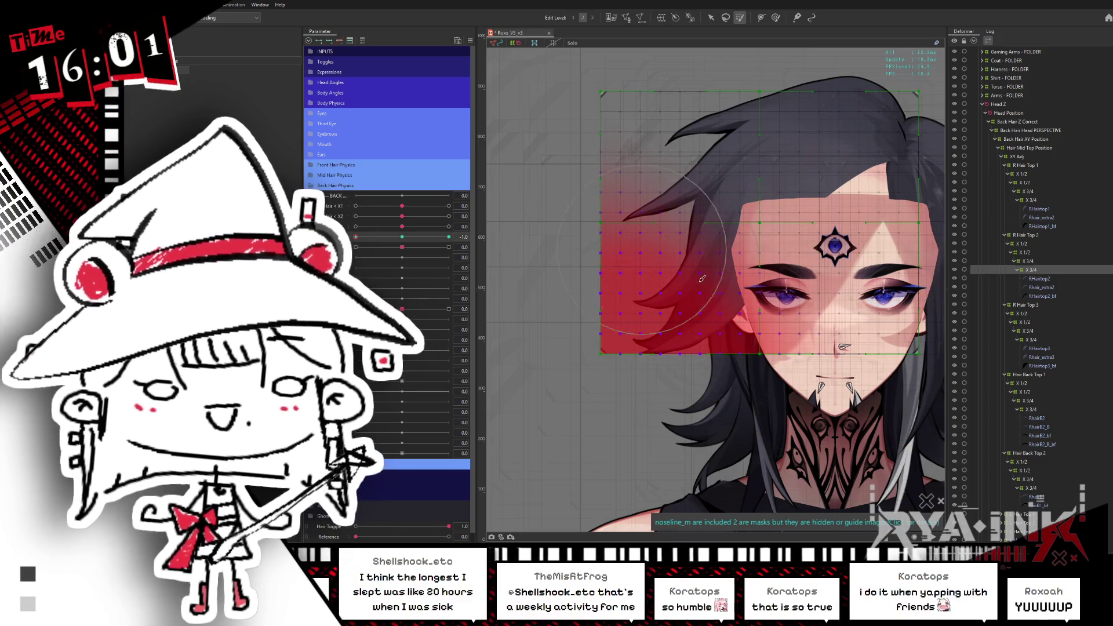
{"action": "key", "text": "v"}
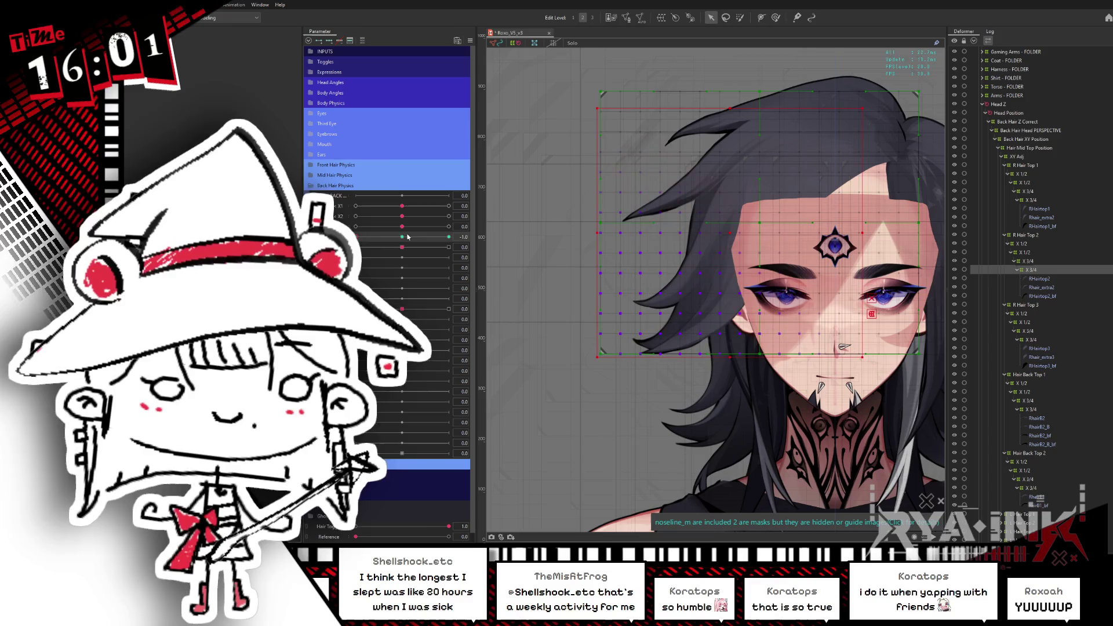
{"action": "left_click_drag", "start_coordinate": [857, 222], "coordinate": [632, 277]}
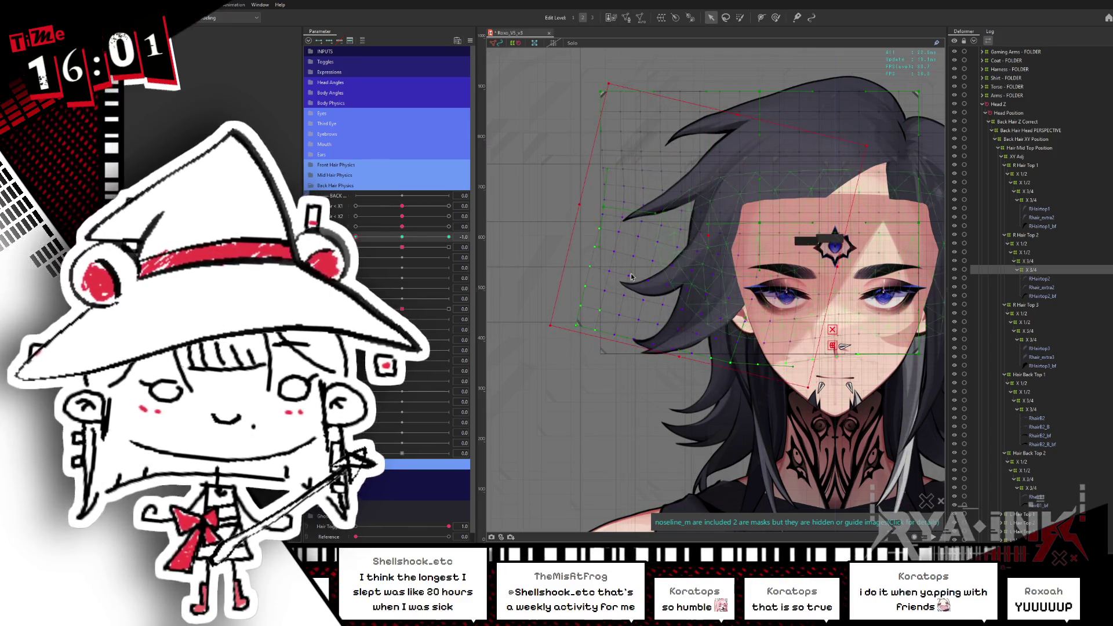
For the Hair X4 +1 pose, raise the top-hair deformer and rotate it about 11° counter-clockwise
{"action": "left_click_drag", "start_coordinate": [407, 240], "coordinate": [448, 237]}
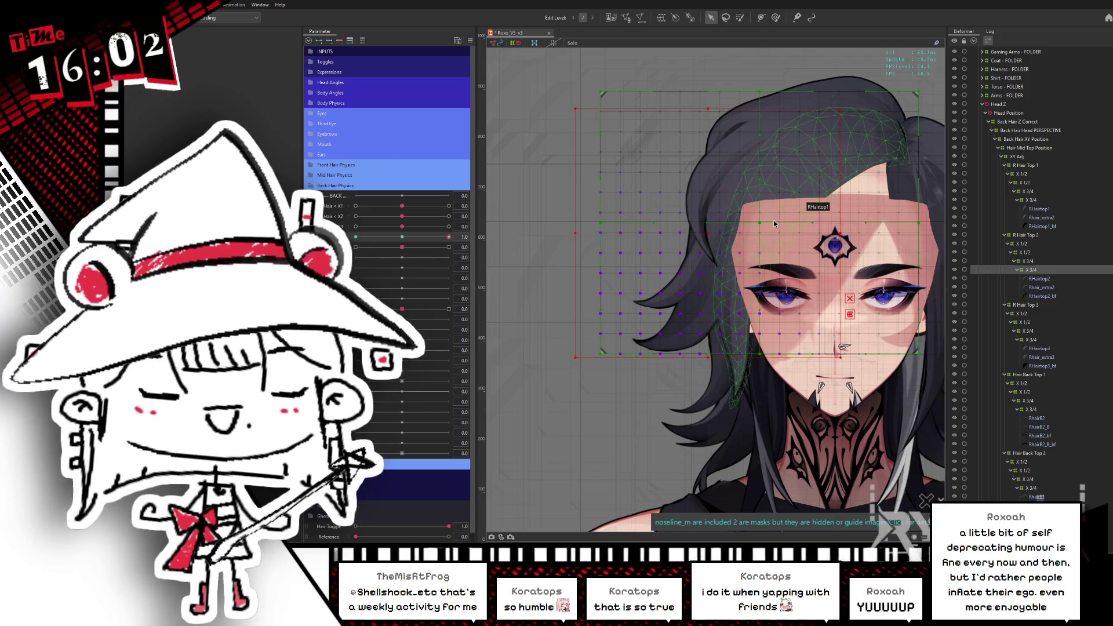
{"action": "left_click", "coordinate": [844, 234]}
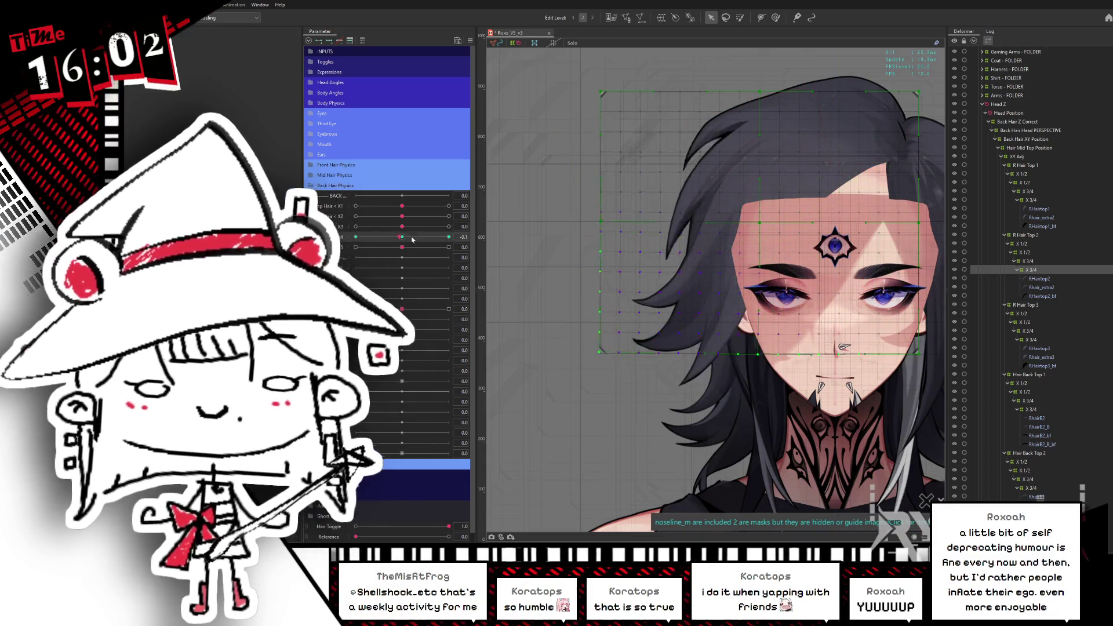
{"action": "mouse_move", "coordinate": [453, 237]}
{"action": "left_mouse_down"}
{"action": "mouse_move", "coordinate": [437, 236]}
{"action": "mouse_move", "coordinate": [449, 232]}
{"action": "left_mouse_up"}
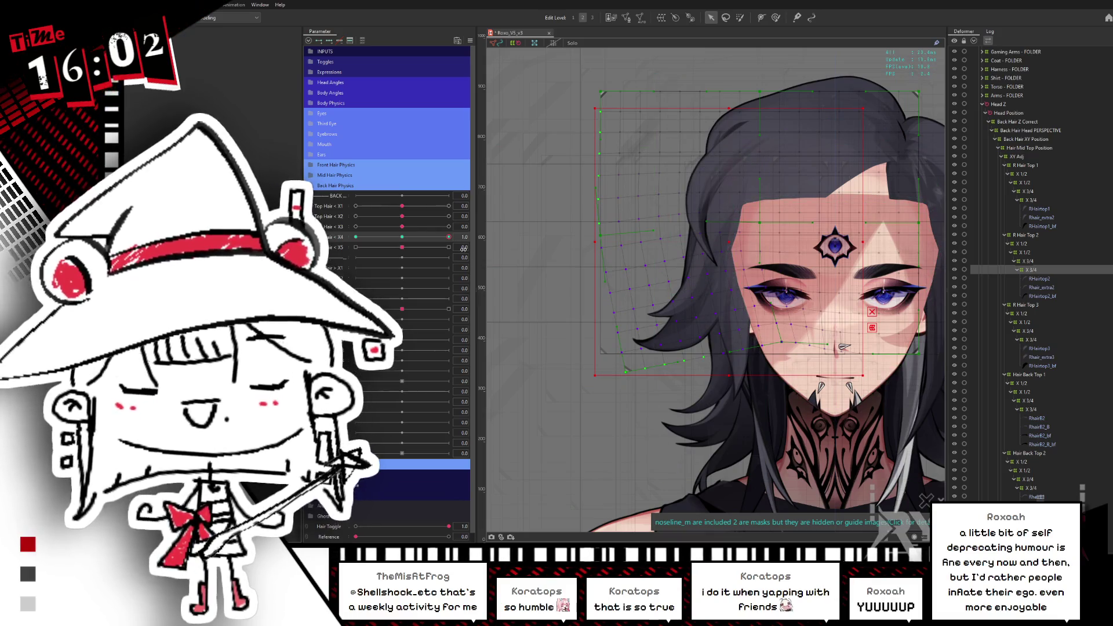
{"action": "key", "text": "b"}
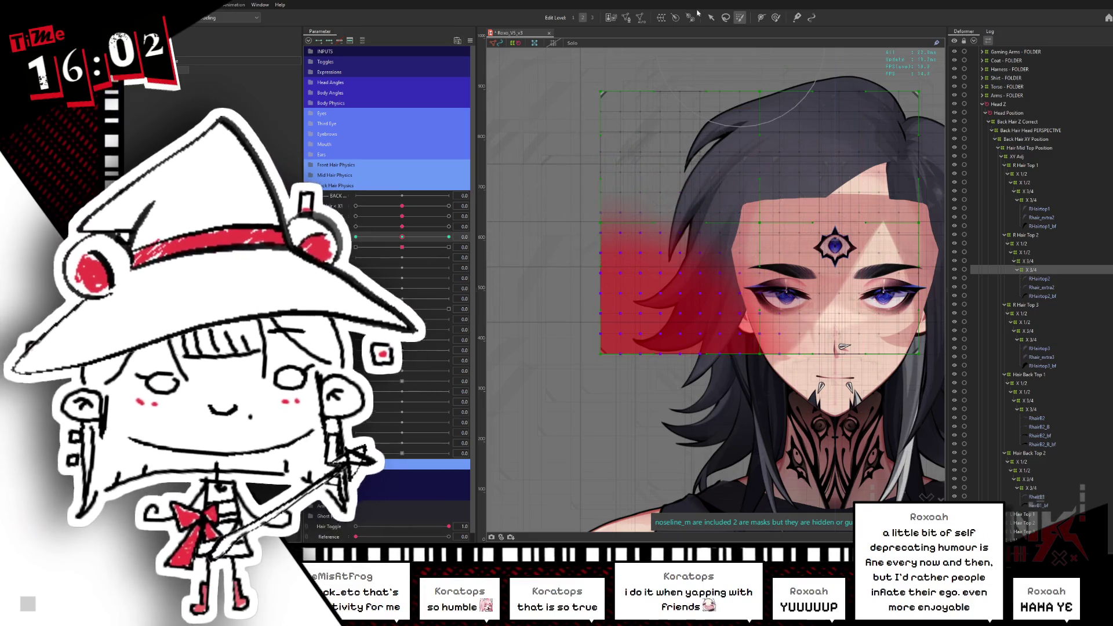
{"action": "key", "text": "v"}
{"action": "left_click_drag", "start_coordinate": [406, 239], "coordinate": [449, 237]}
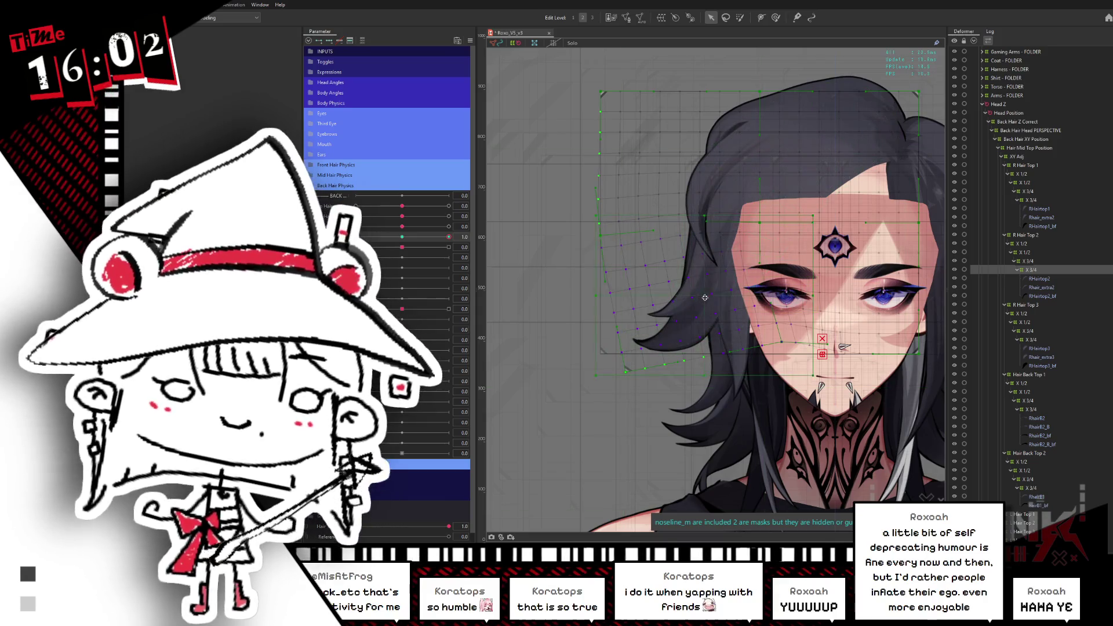
{"action": "left_click_drag", "start_coordinate": [705, 297], "coordinate": [702, 273]}
{"action": "left_click_drag", "start_coordinate": [812, 269], "coordinate": [648, 263]}
Rotate the deformer for the -1 pose, undo stray edits, and save the model
{"action": "left_click_drag", "start_coordinate": [409, 238], "coordinate": [355, 237]}
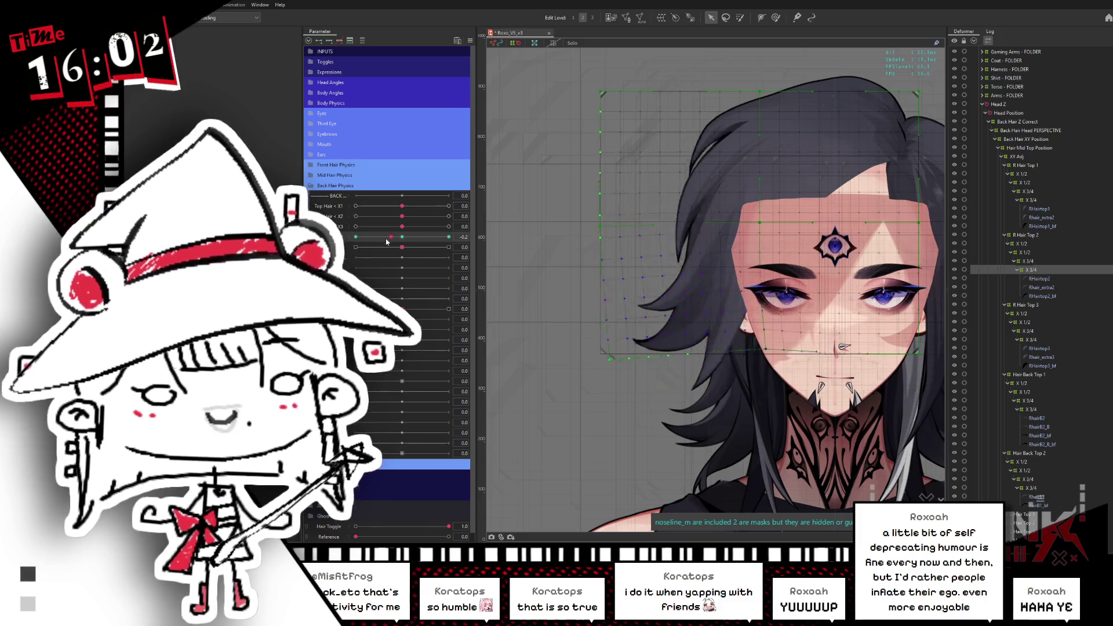
{"action": "left_click", "coordinate": [687, 266]}
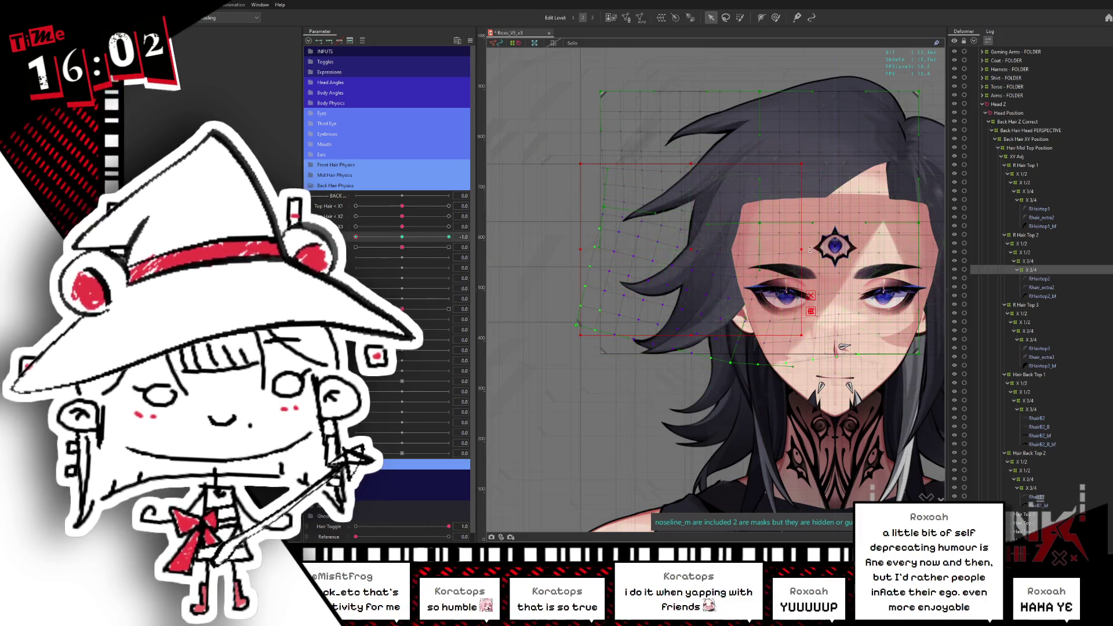
{"action": "left_click_drag", "start_coordinate": [686, 267], "coordinate": [781, 268]}
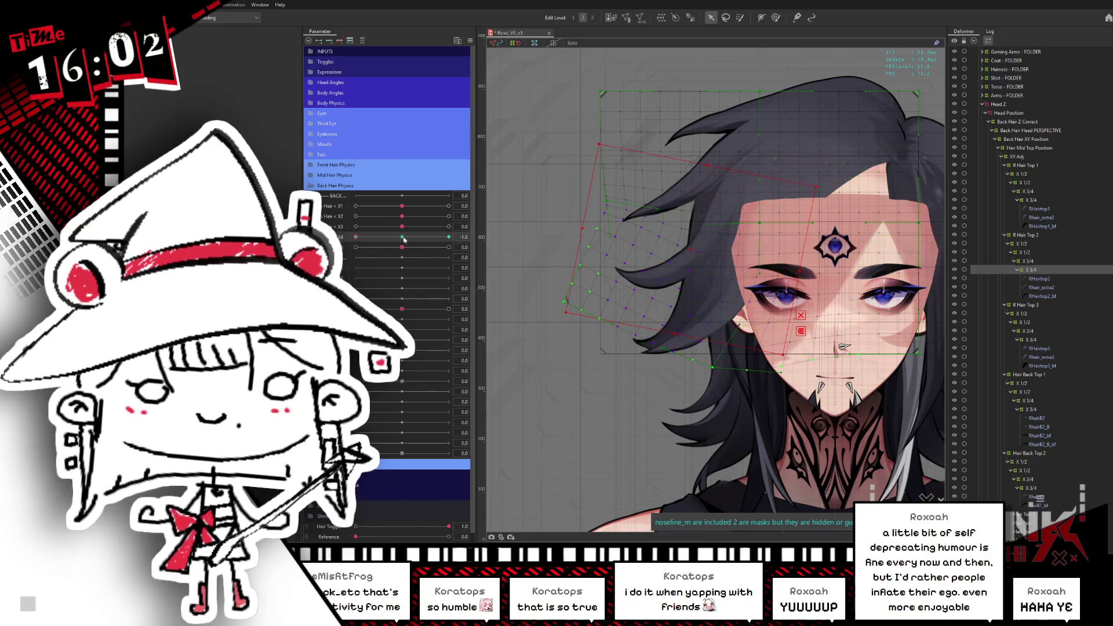
{"action": "left_click", "coordinate": [403, 237]}
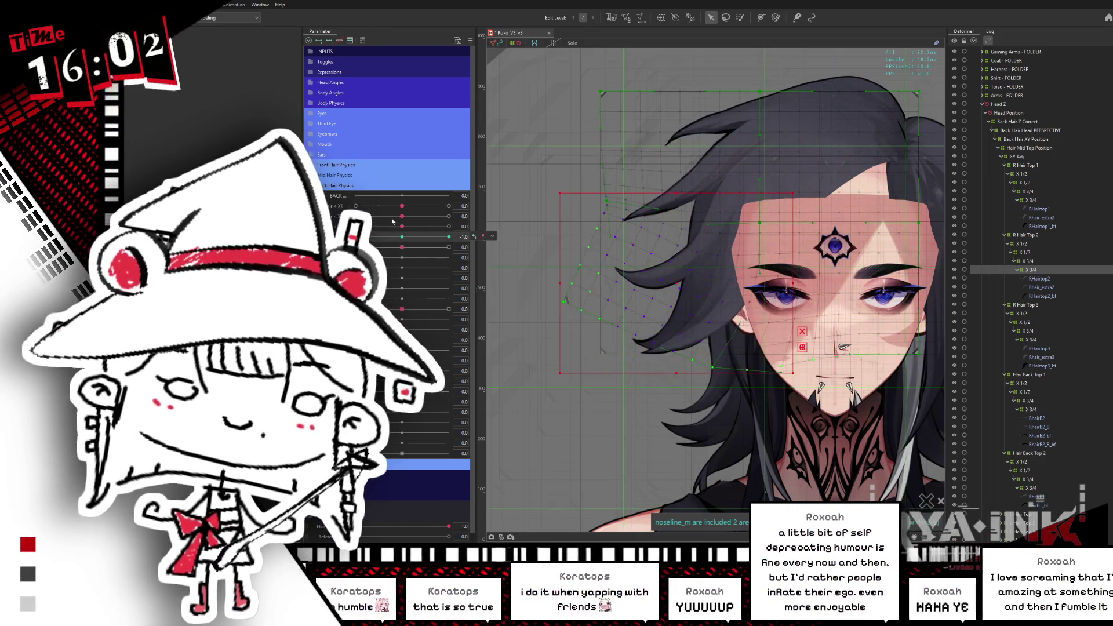
{"action": "key", "text": "ctrl+z"}
{"action": "key", "text": "ctrl+s"}
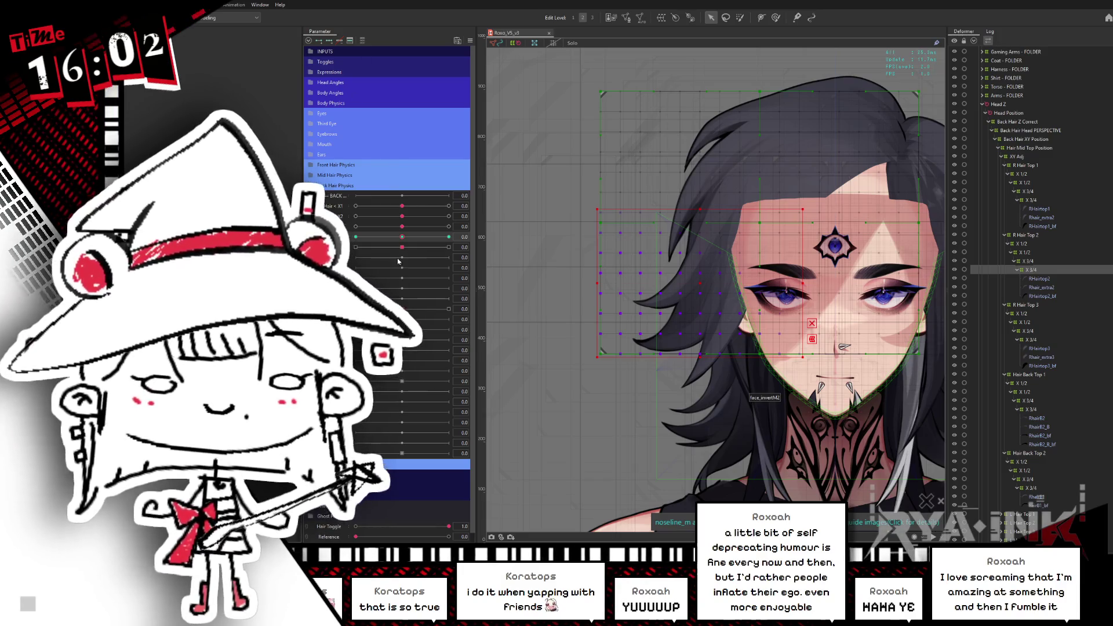
At X4 -1, hide the selection overlay and brush-reshape the hair strands
{"action": "left_click_drag", "start_coordinate": [411, 239], "coordinate": [355, 238]}
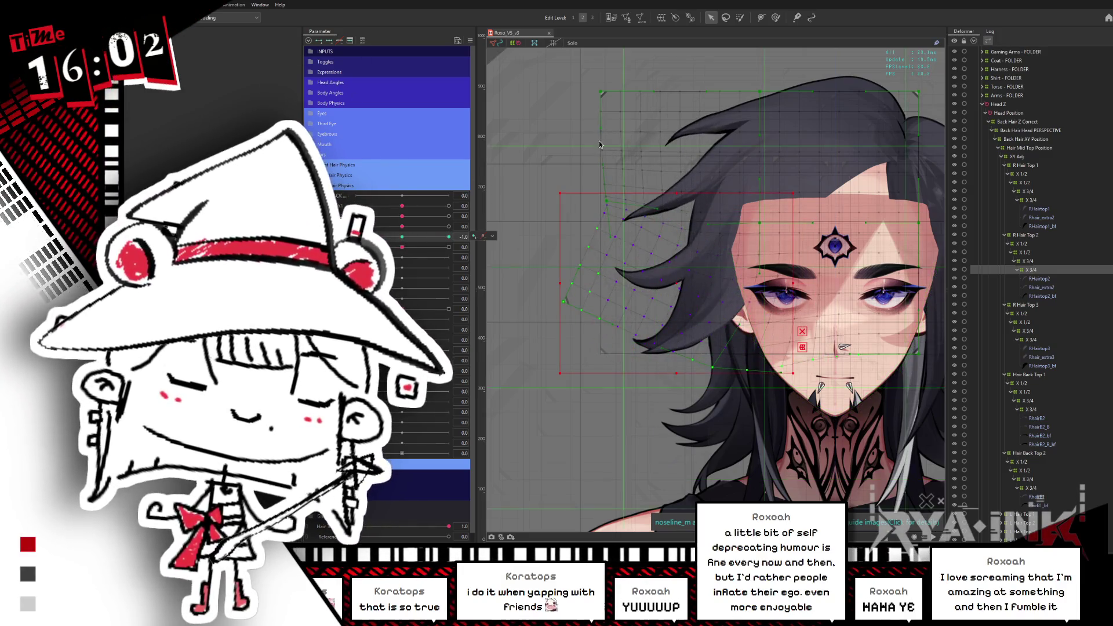
{"action": "left_click", "coordinate": [775, 16]}
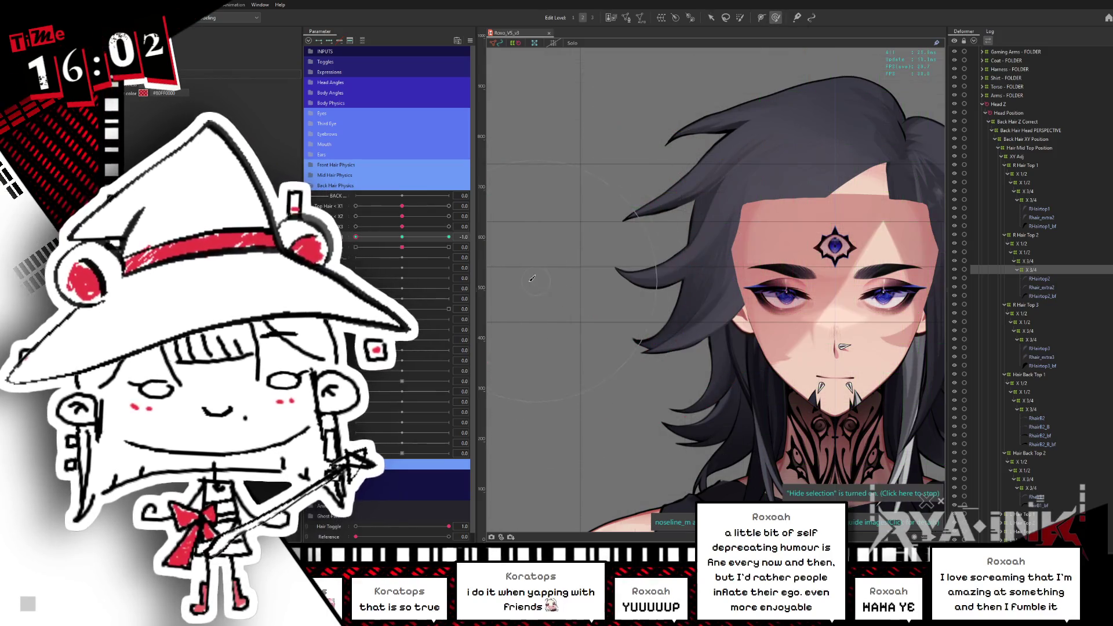
{"action": "left_click_drag", "start_coordinate": [582, 268], "coordinate": [509, 263]}
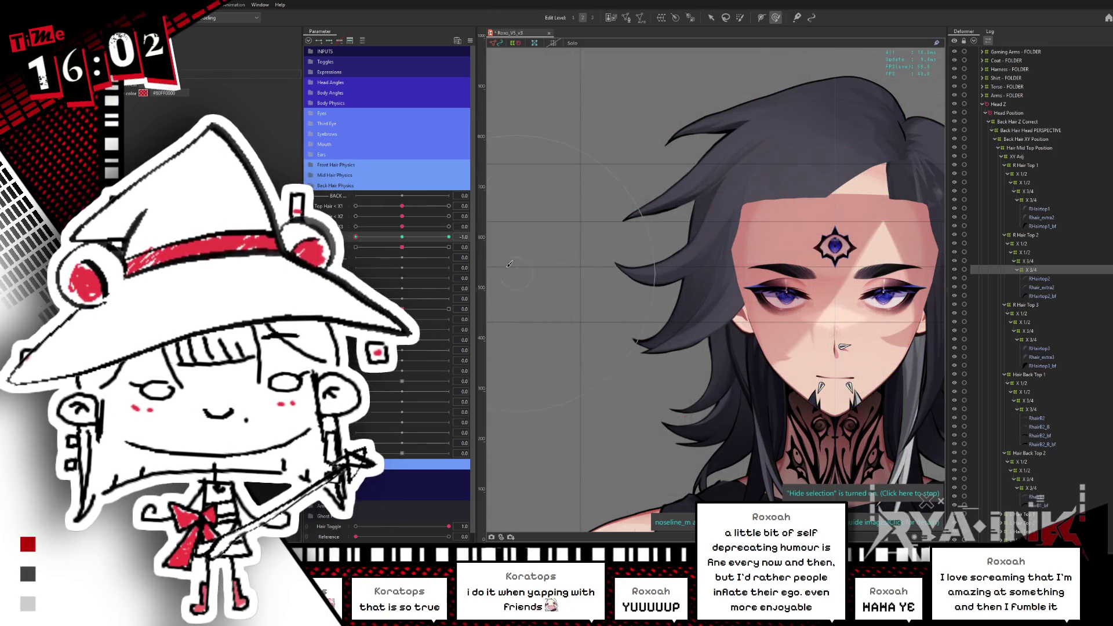
Preview the hair at X4 -0.5, +1, 0.5 and -1, then sweep the full range
{"action": "left_click", "coordinate": [380, 237]}
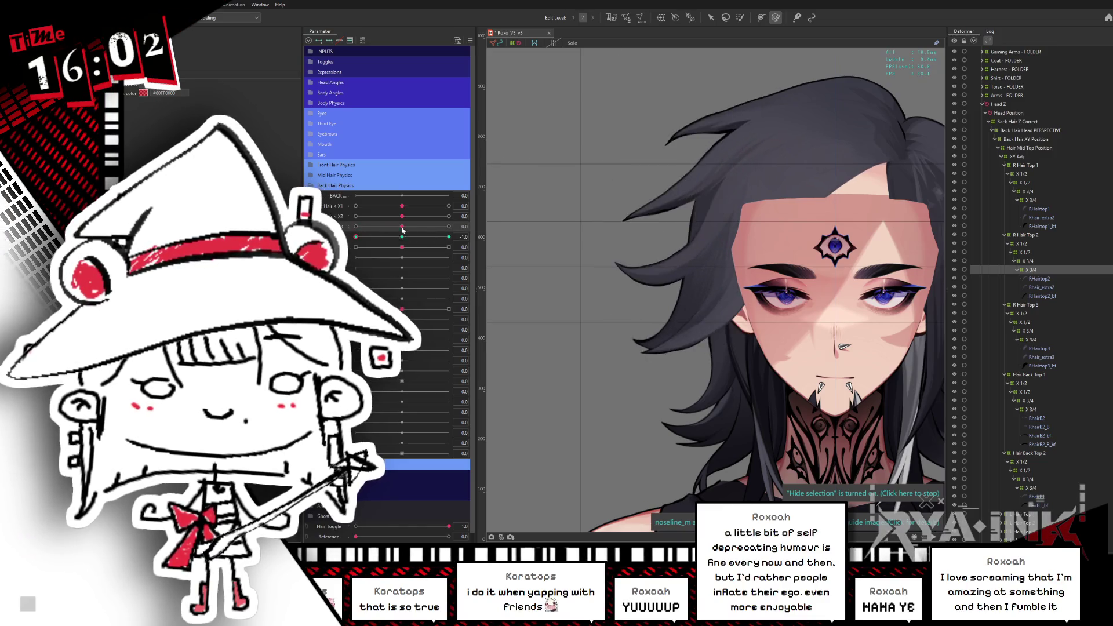
{"action": "left_click", "coordinate": [449, 237]}
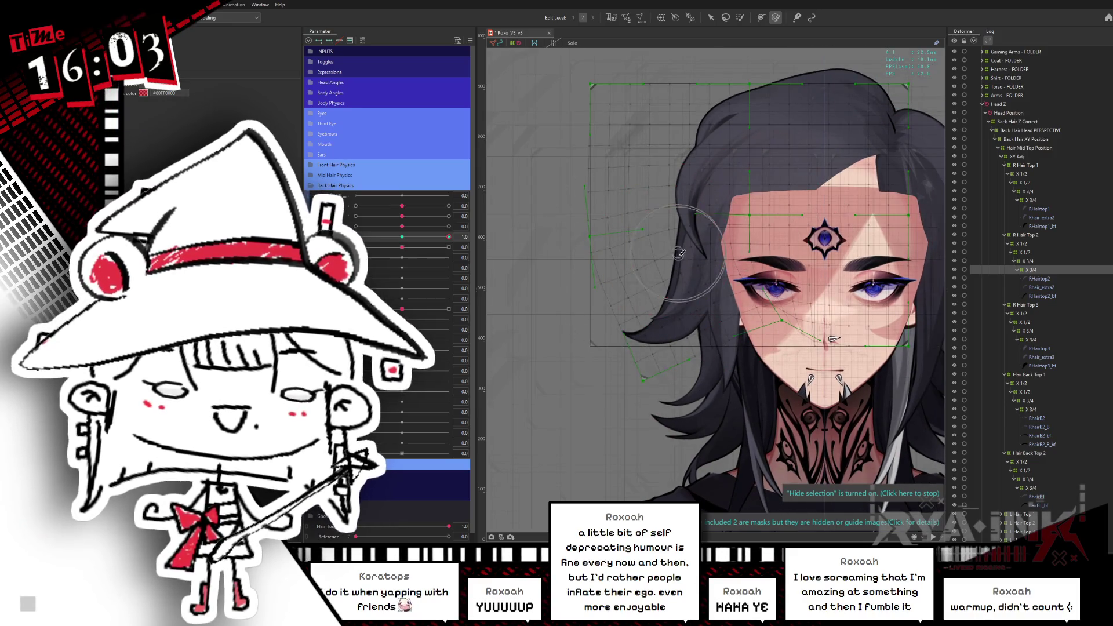
{"action": "left_click", "coordinate": [423, 236]}
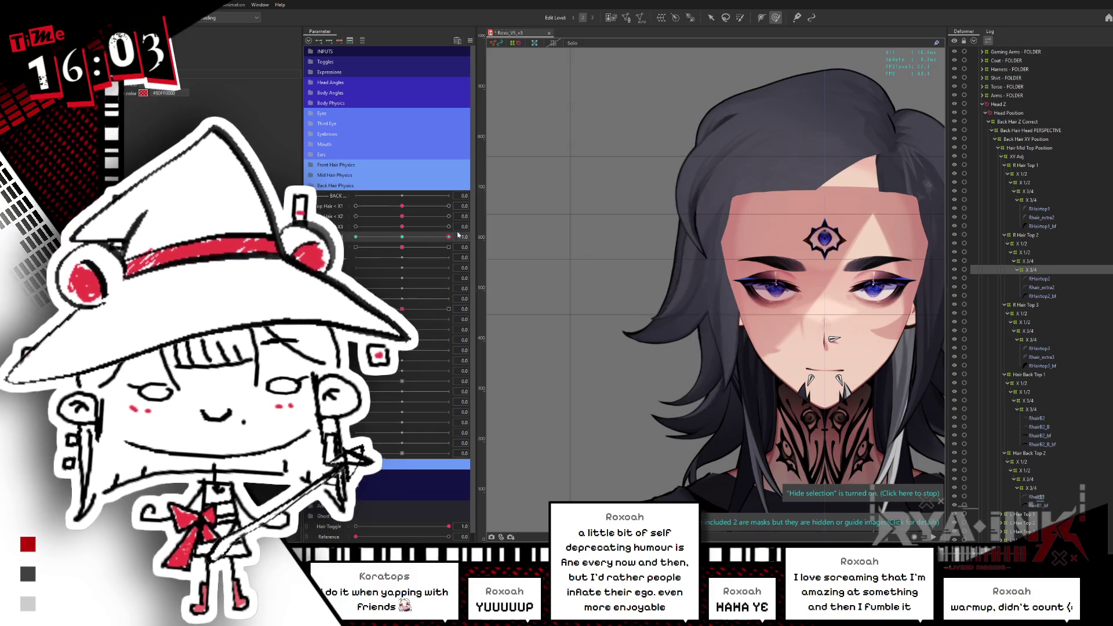
{"action": "left_click", "coordinate": [356, 236]}
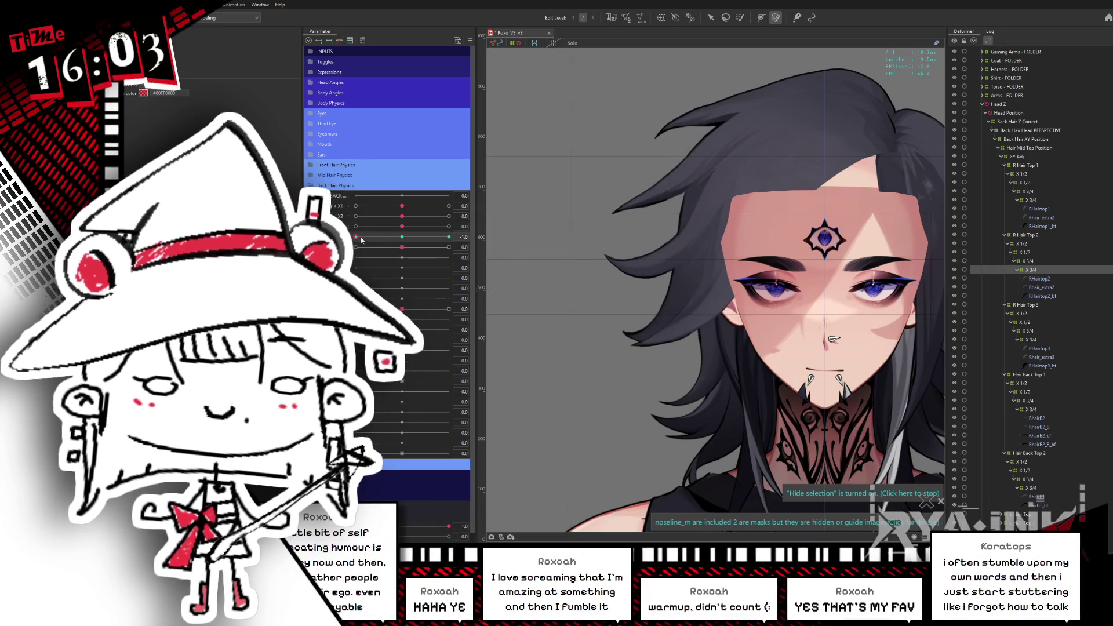
{"action": "left_click_drag", "start_coordinate": [361, 238], "coordinate": [448, 237]}
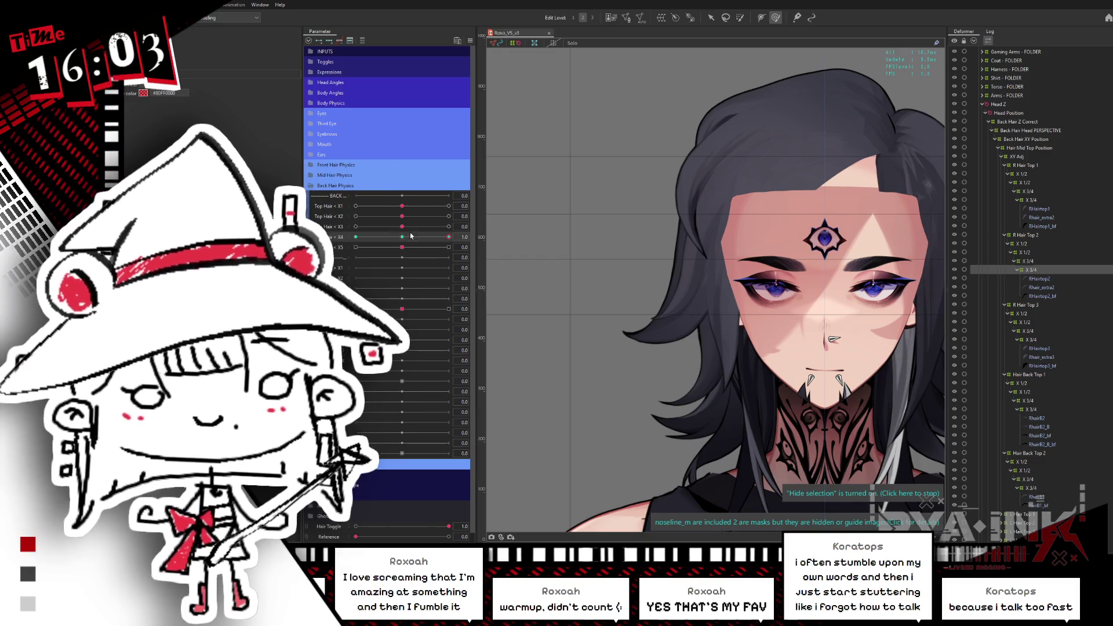
{"action": "mouse_move", "coordinate": [410, 235]}
{"action": "left_mouse_down"}
{"action": "mouse_move", "coordinate": [393, 229]}
{"action": "mouse_move", "coordinate": [696, 183]}
{"action": "left_mouse_up"}
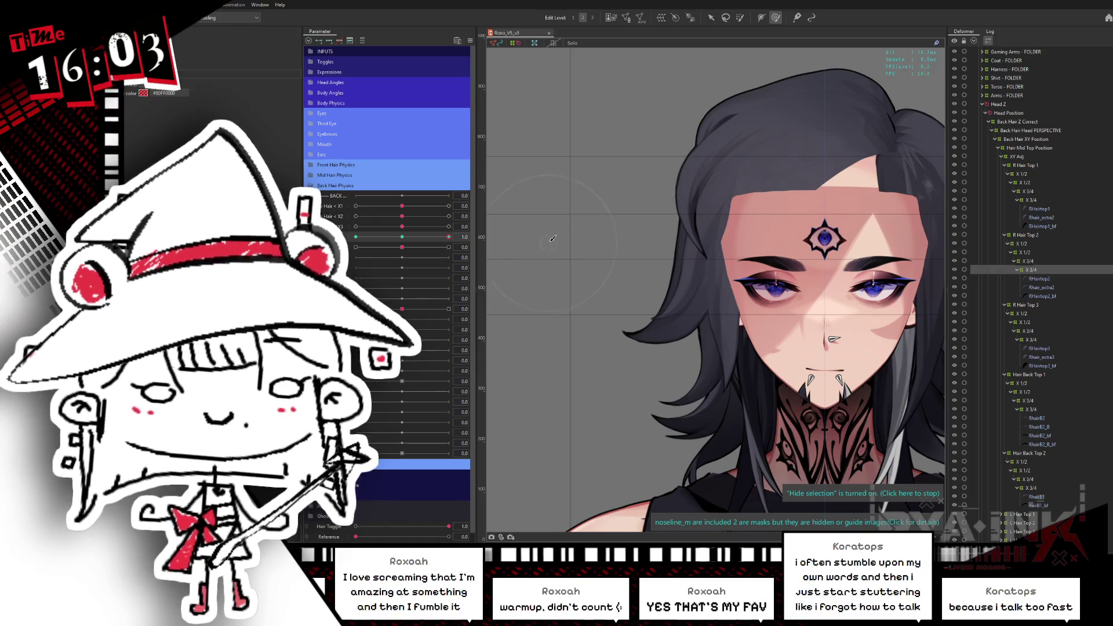
{"action": "scroll", "coordinate": [553, 238], "scroll_direction": "down", "scroll_amount": 2}
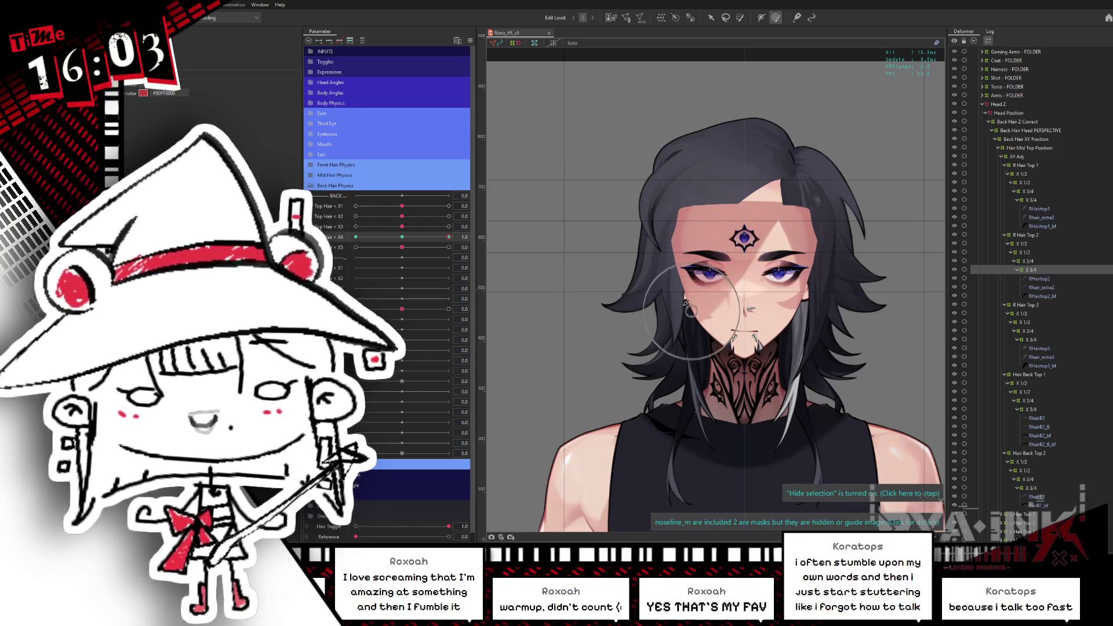
{"action": "left_click_drag", "start_coordinate": [430, 234], "coordinate": [385, 234]}
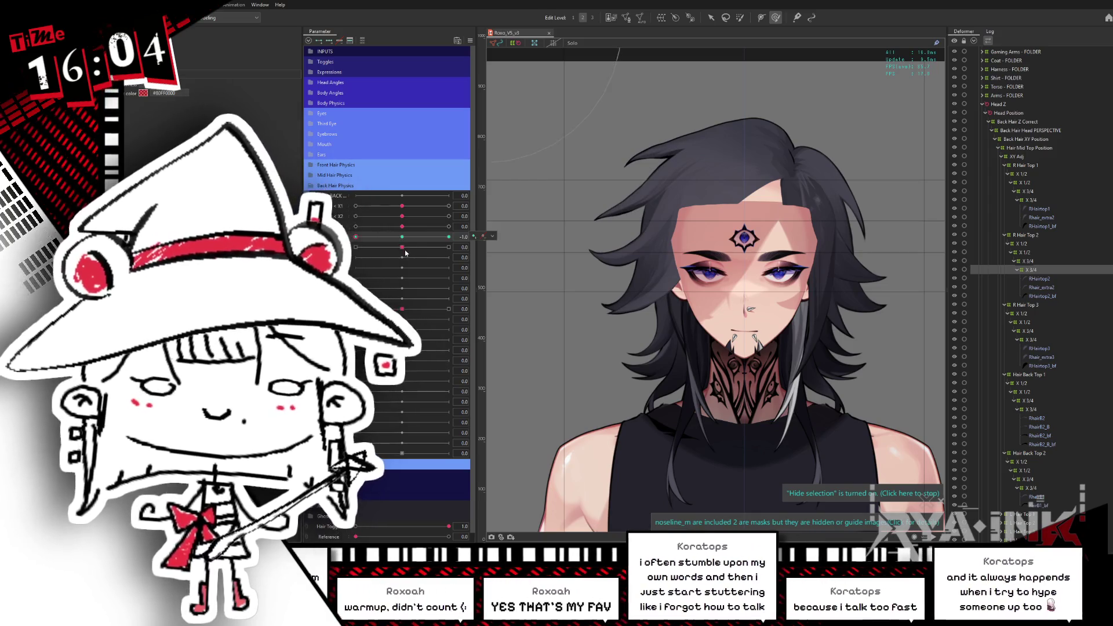
{"action": "left_click_drag", "start_coordinate": [385, 235], "coordinate": [394, 225]}
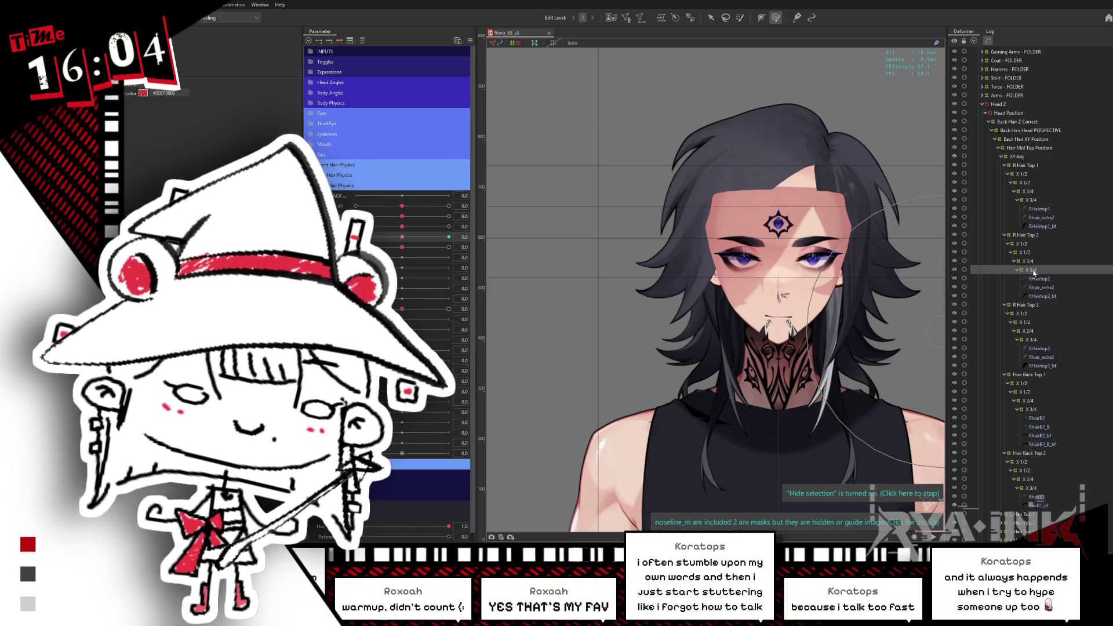
Select R Hair Top 3 > X 3/4, set Top Hair < X4 to -1.0, and brush the grid sideways
{"action": "left_click", "coordinate": [1024, 340]}
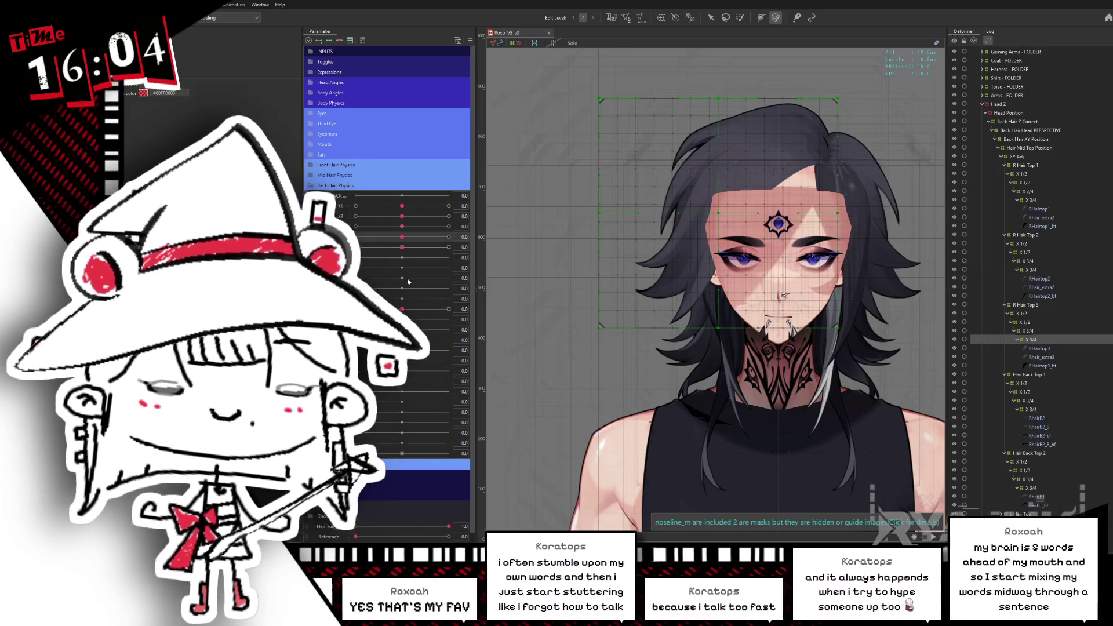
{"action": "mouse_move", "coordinate": [402, 236]}
{"action": "left_mouse_down"}
{"action": "mouse_move", "coordinate": [445, 235]}
{"action": "mouse_move", "coordinate": [344, 255]}
{"action": "left_mouse_up"}
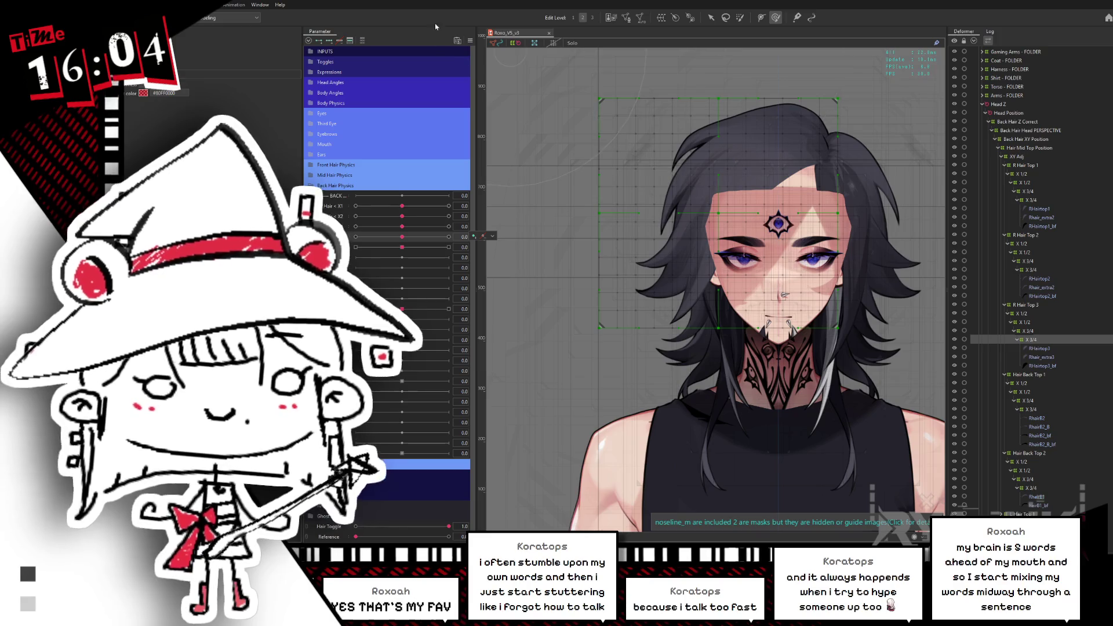
{"action": "left_click_drag", "start_coordinate": [401, 237], "coordinate": [355, 236]}
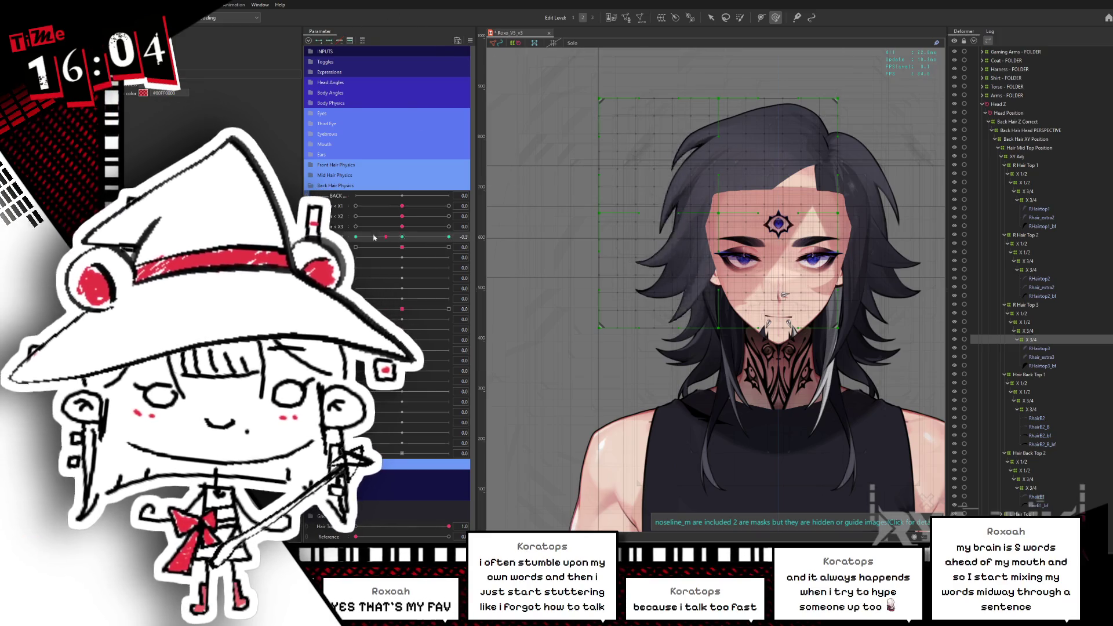
{"action": "key", "text": "b"}
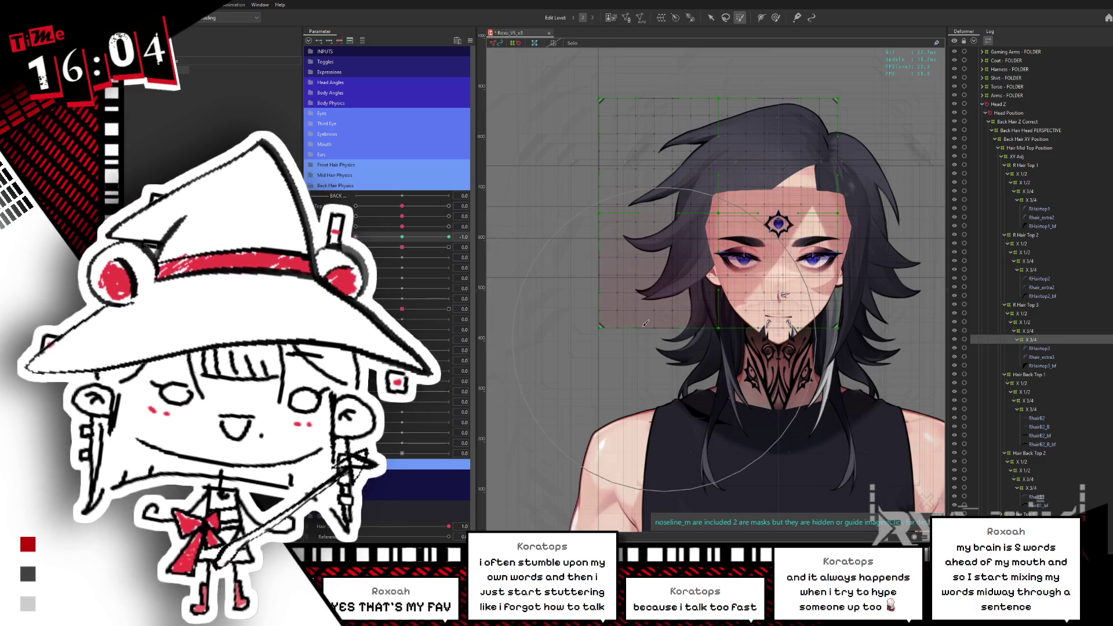
{"action": "mouse_move", "coordinate": [696, 417]}
{"action": "left_mouse_down"}
{"action": "mouse_move", "coordinate": [637, 301]}
{"action": "mouse_move", "coordinate": [594, 312]}
{"action": "left_mouse_up"}
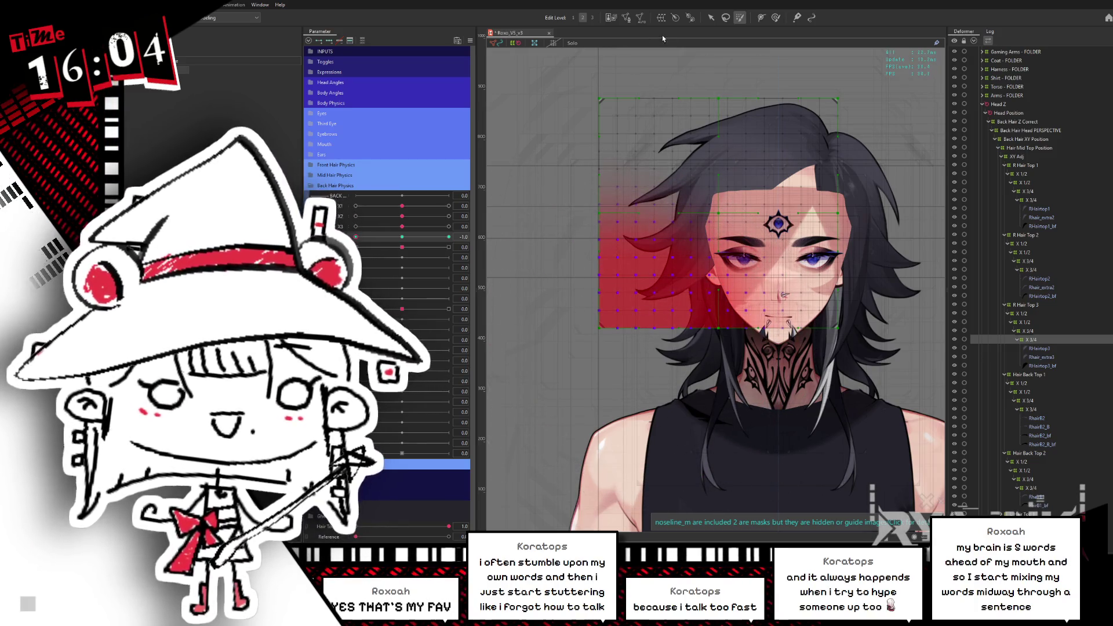
{"action": "left_click", "coordinate": [714, 19]}
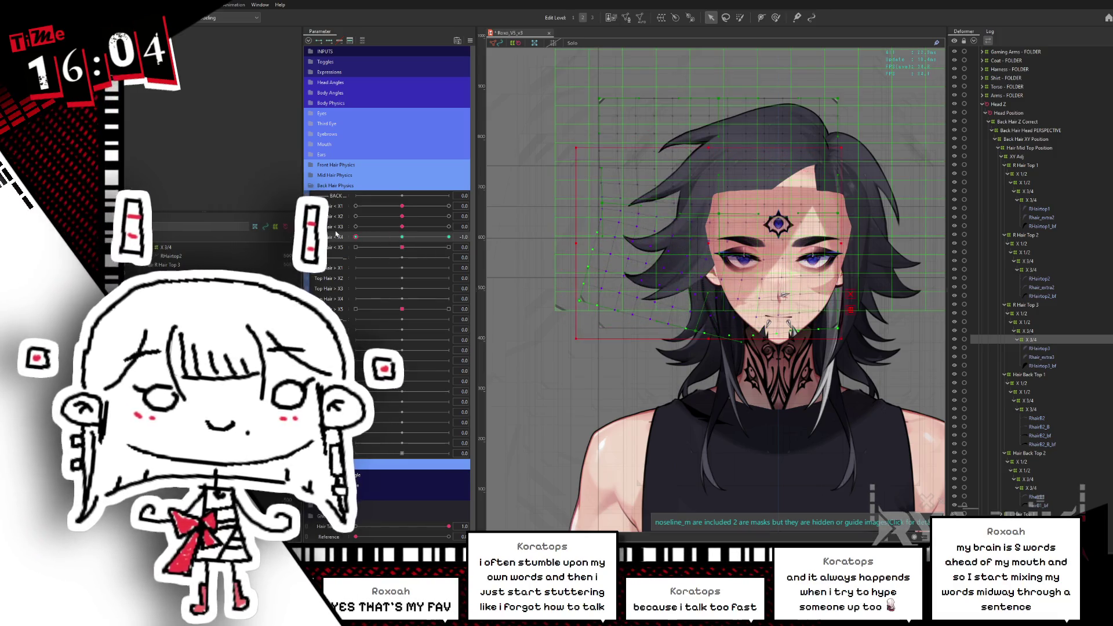
Reset Top Hair < X4 to centre, then re-check the -1.0 key and -0.4
{"action": "left_click", "coordinate": [402, 239]}
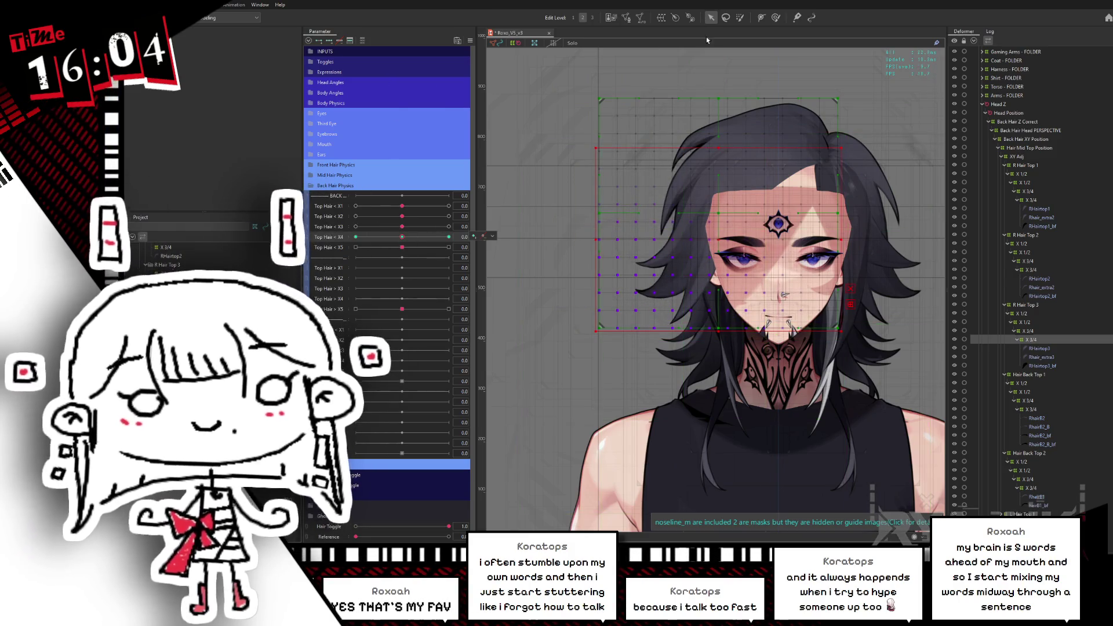
{"action": "left_click", "coordinate": [739, 18]}
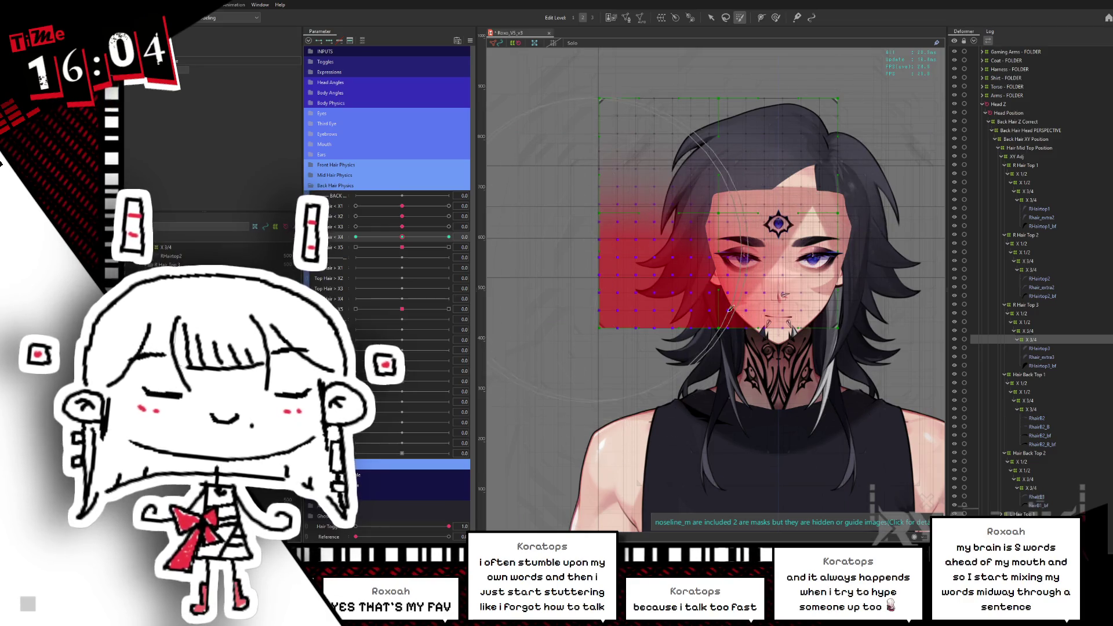
{"action": "left_click", "coordinate": [710, 19]}
{"action": "left_click_drag", "start_coordinate": [410, 239], "coordinate": [355, 237]}
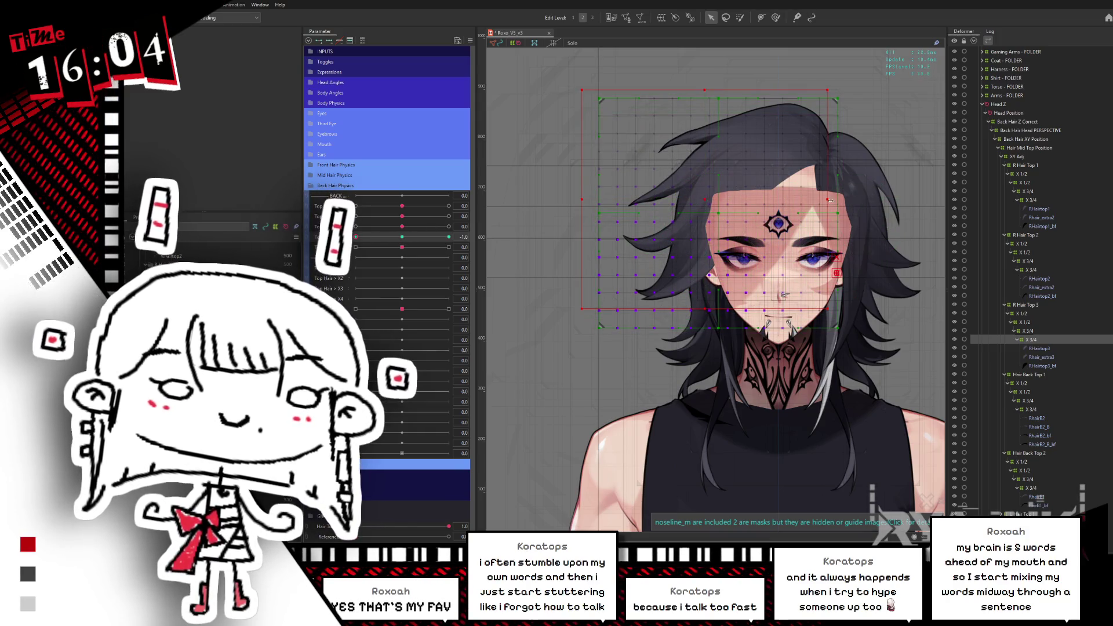
{"action": "mouse_move", "coordinate": [355, 237]}
{"action": "left_mouse_down"}
{"action": "mouse_move", "coordinate": [381, 237]}
{"action": "mouse_move", "coordinate": [348, 237]}
{"action": "left_mouse_up"}
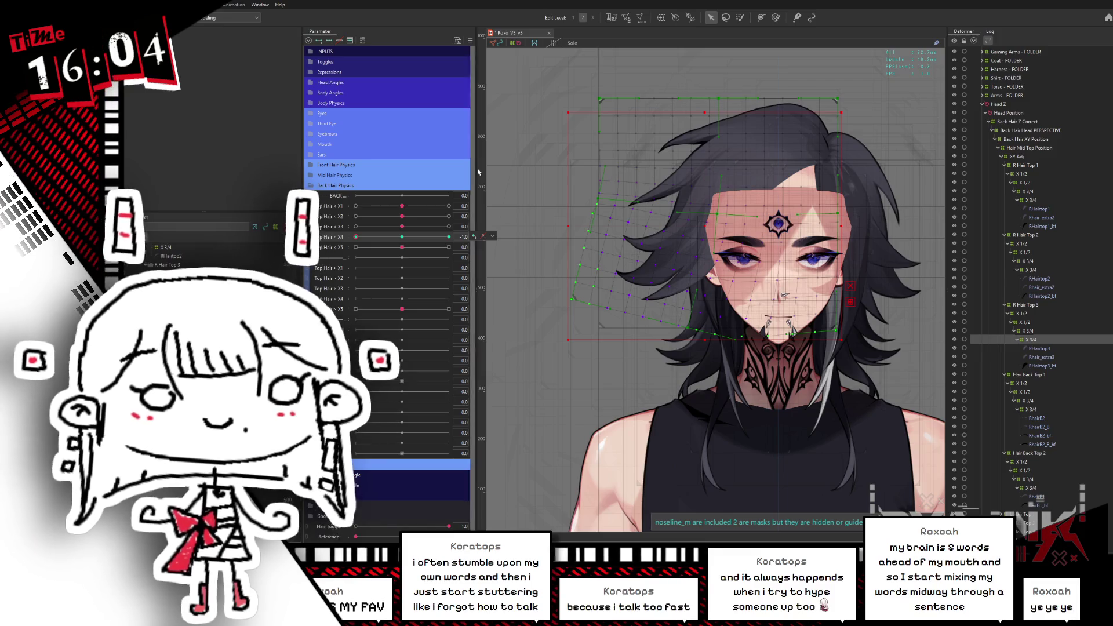
At Top Hair < X4 -1.0, raise the hair deformer's points slightly, then reset the slider
{"action": "left_click", "coordinate": [340, 237]}
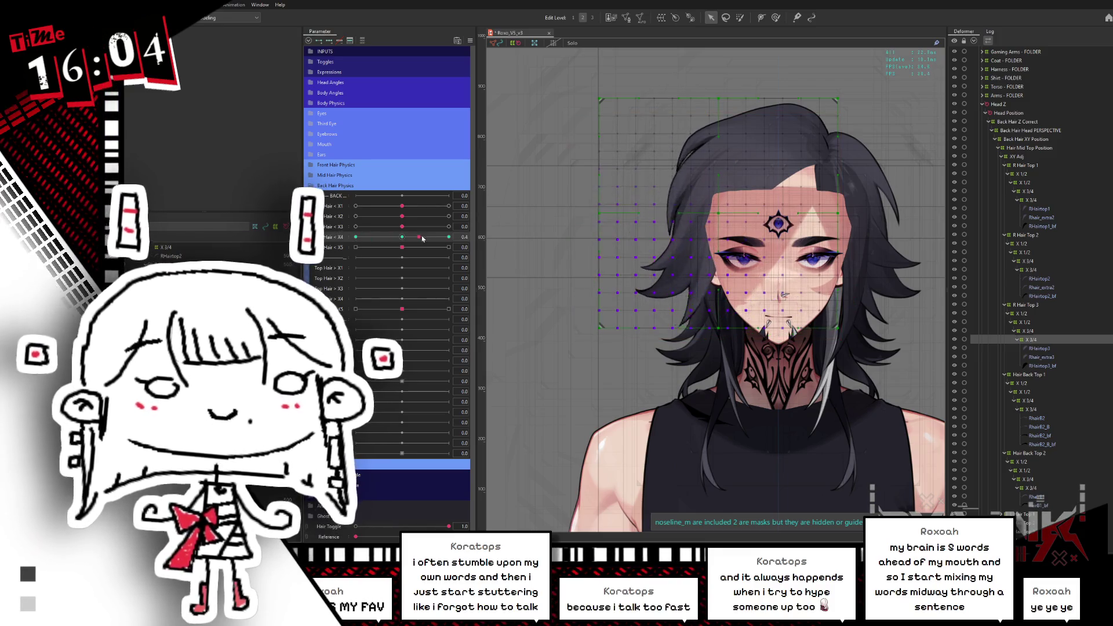
{"action": "left_click_drag", "start_coordinate": [405, 238], "coordinate": [355, 238]}
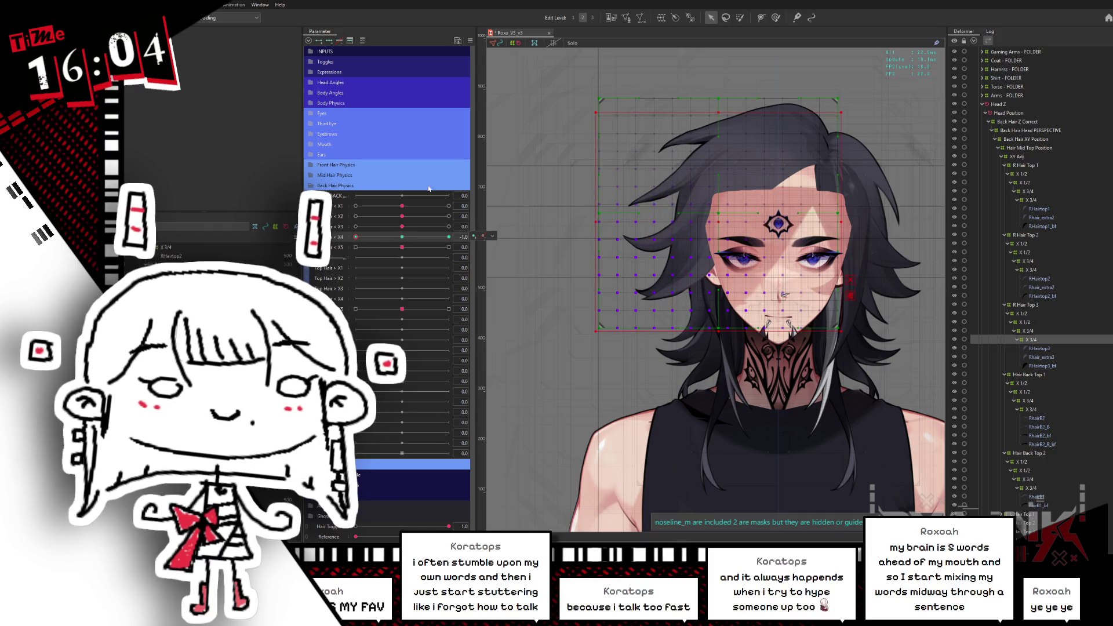
{"action": "left_click", "coordinate": [739, 17]}
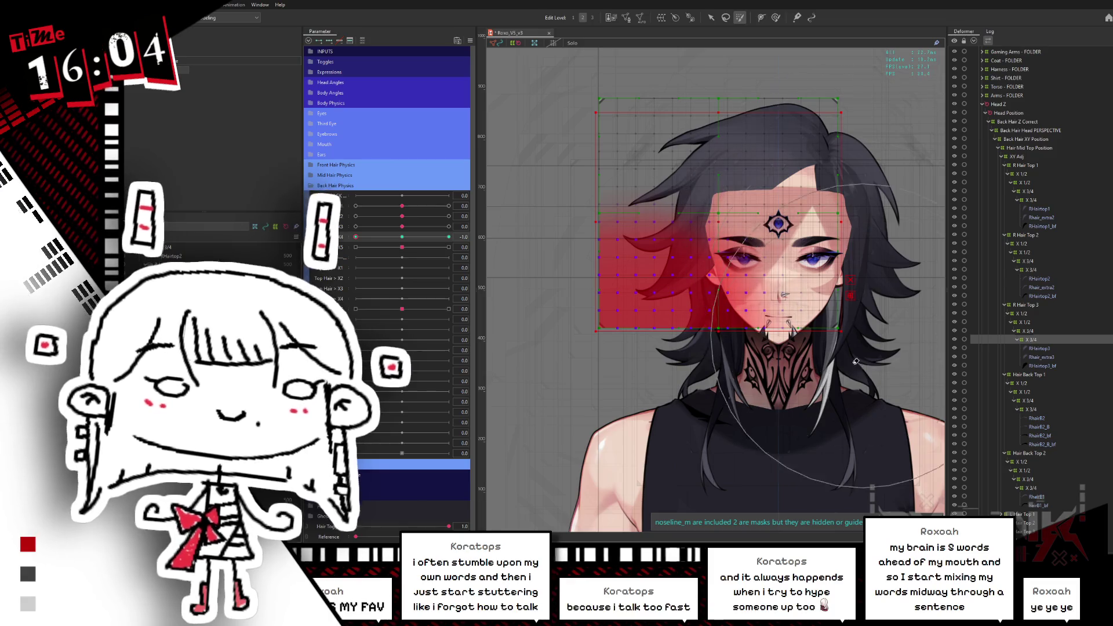
{"action": "key", "text": "v"}
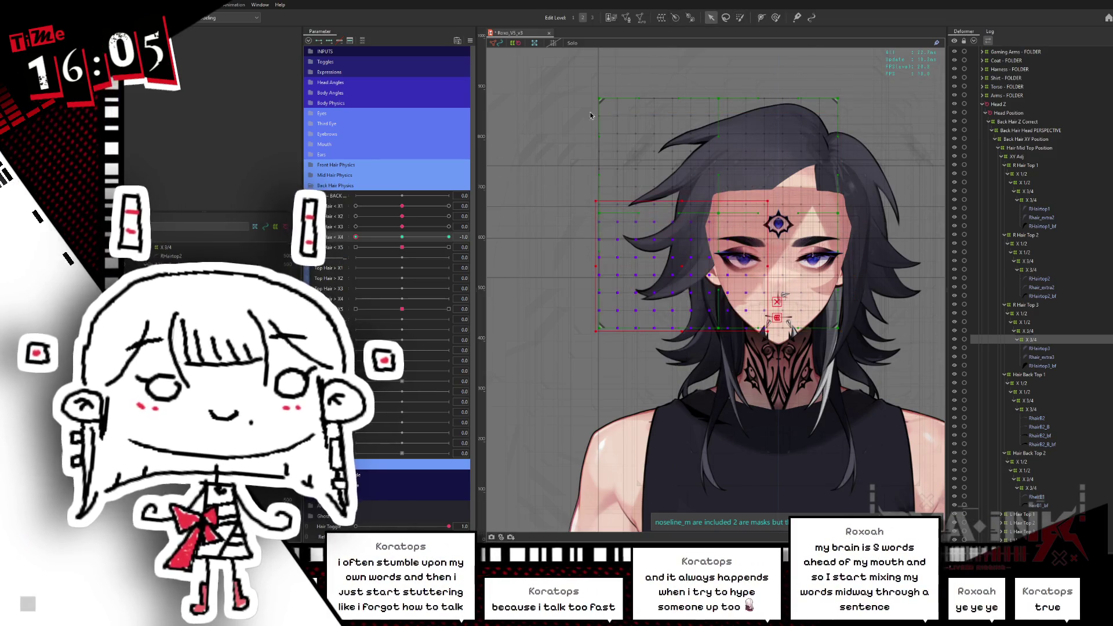
{"action": "mouse_move", "coordinate": [773, 266]}
{"action": "left_mouse_down"}
{"action": "mouse_move", "coordinate": [780, 237]}
{"action": "mouse_move", "coordinate": [759, 246]}
{"action": "mouse_move", "coordinate": [788, 235]}
{"action": "mouse_move", "coordinate": [688, 238]}
{"action": "left_mouse_up"}
{"action": "mouse_move", "coordinate": [356, 237]}
{"action": "left_mouse_down"}
{"action": "mouse_move", "coordinate": [401, 237]}
{"action": "mouse_move", "coordinate": [356, 237]}
{"action": "left_mouse_up"}
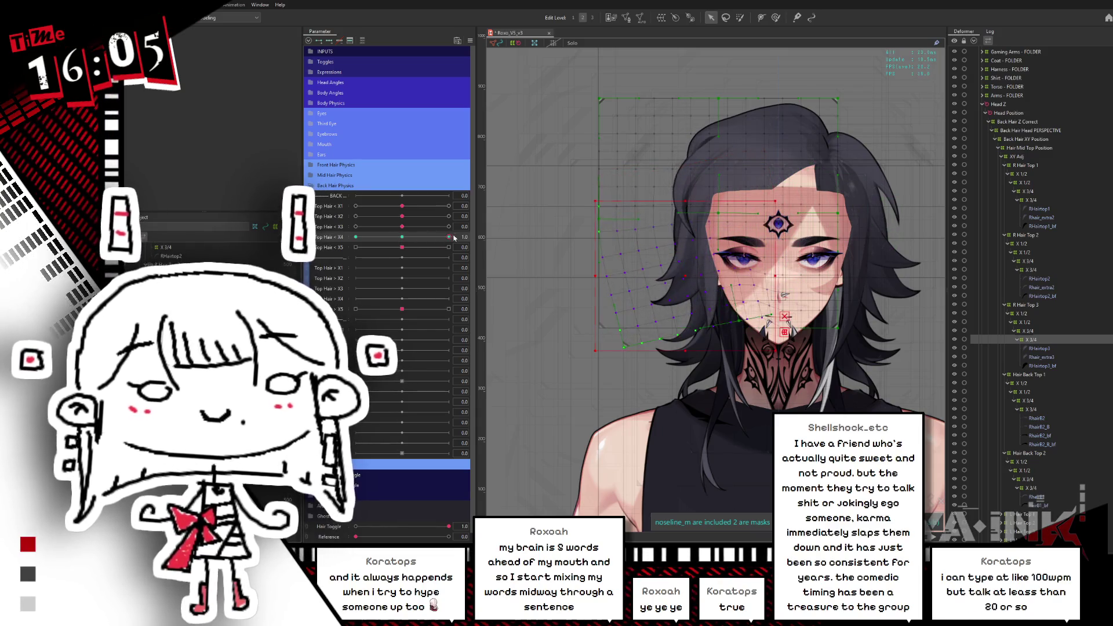
Check R Hair Top 3's deformer at Top Hair < X4 -1.0 and back at 0.0
{"action": "left_click", "coordinate": [483, 237]}
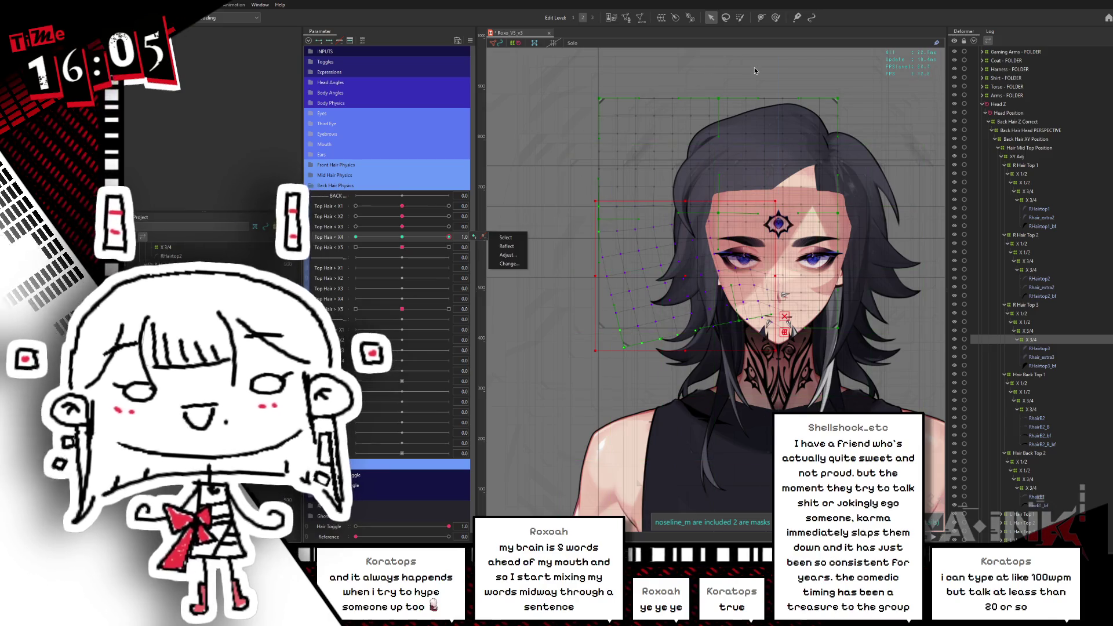
{"action": "key", "text": "b"}
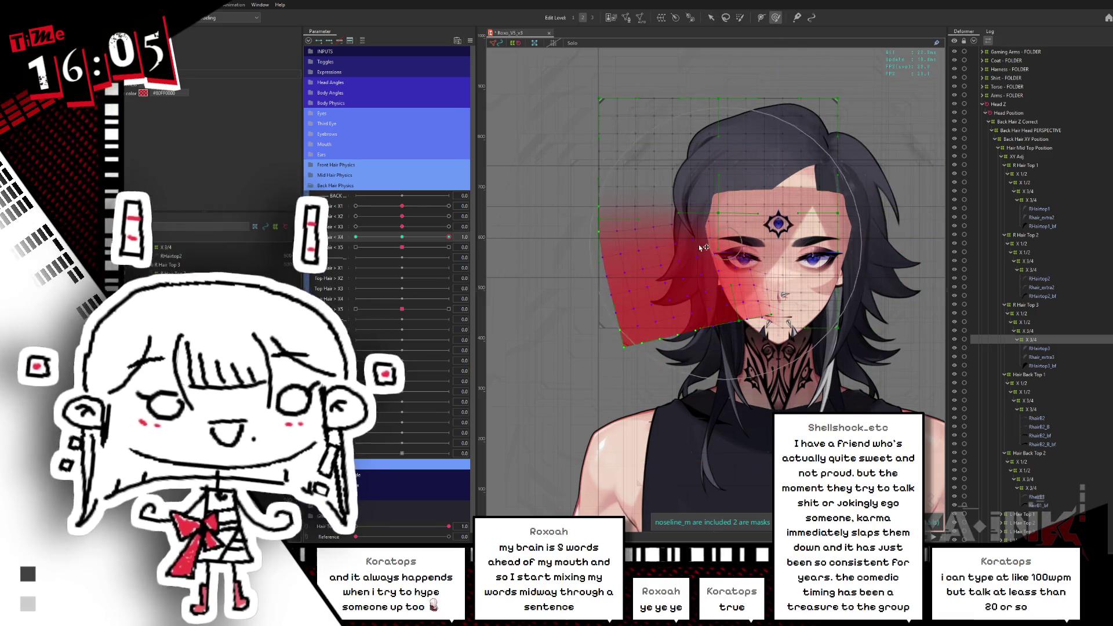
{"action": "left_click", "coordinate": [653, 262]}
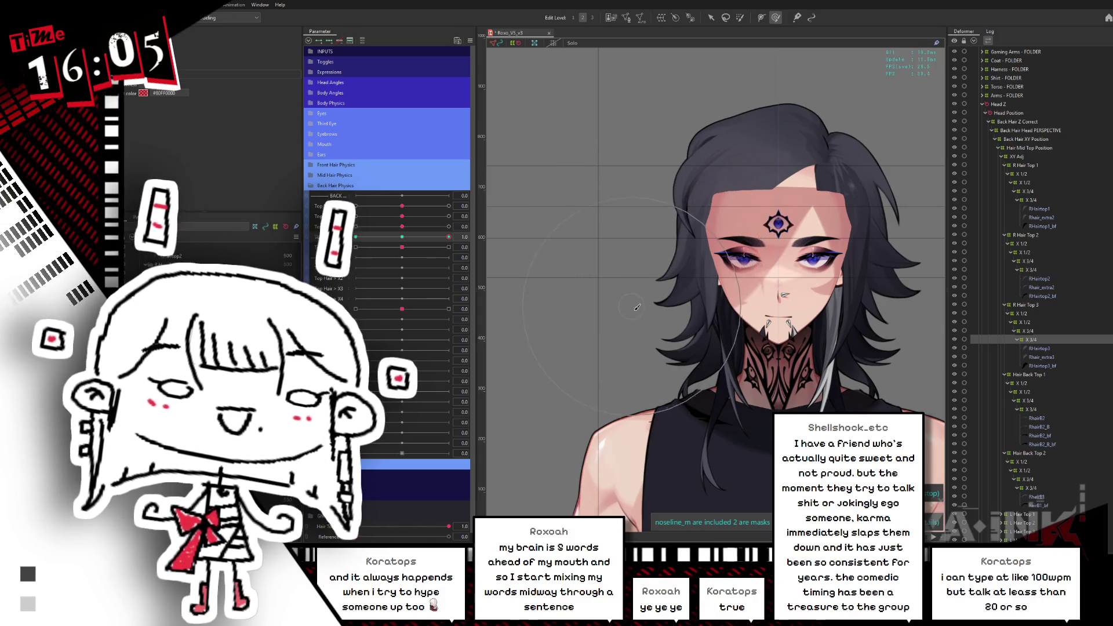
{"action": "left_click", "coordinate": [355, 237]}
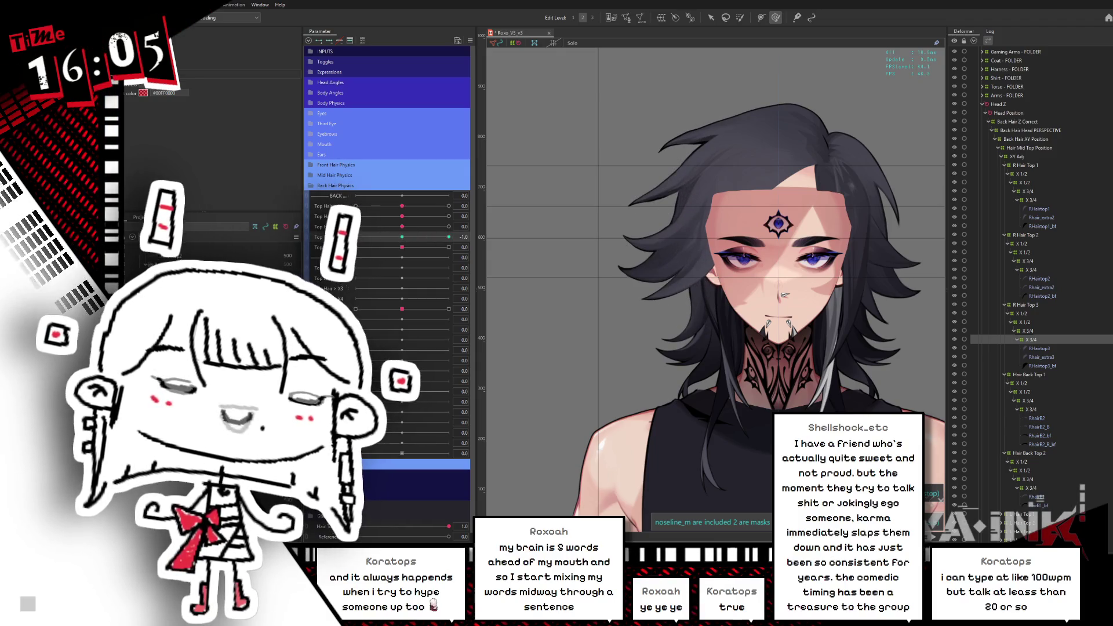
{"action": "left_click", "coordinate": [400, 240]}
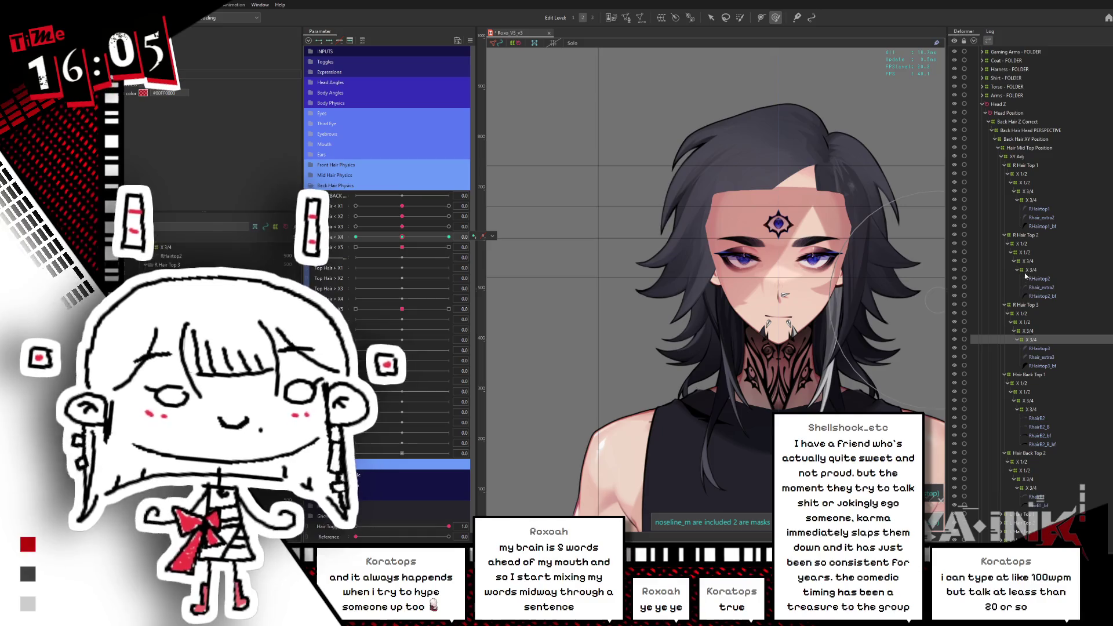
Check R Hair Top 2 and 1 X 3/4 deformers at Top Hair < X4 -1.0 and 1.0
{"action": "left_click", "coordinate": [1027, 270]}
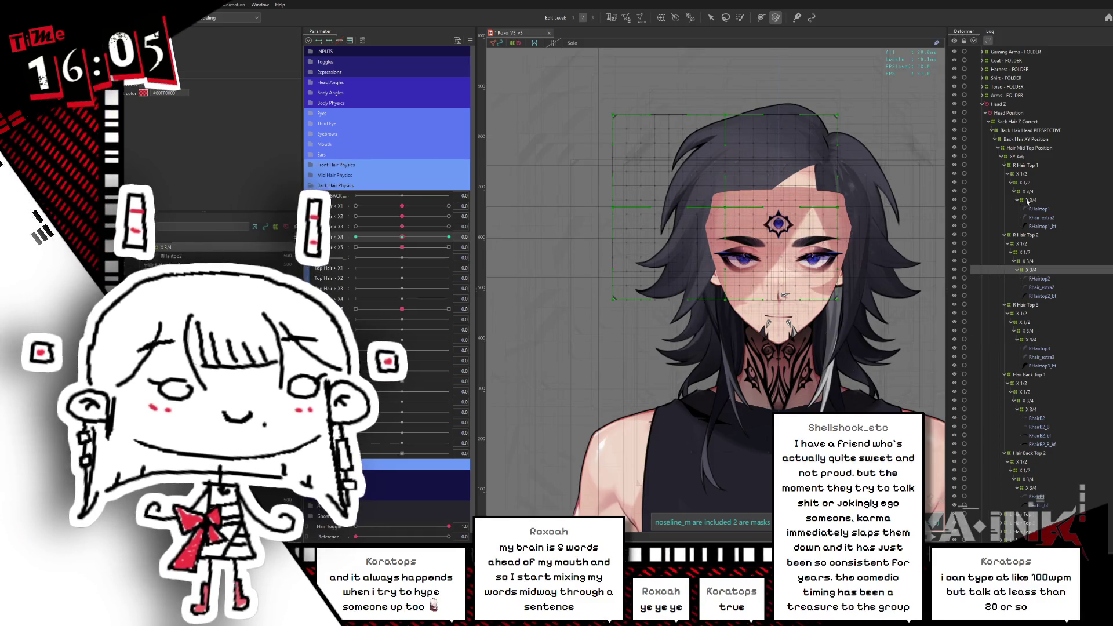
{"action": "left_click", "coordinate": [1027, 200]}
{"action": "left_click_drag", "start_coordinate": [401, 240], "coordinate": [355, 237]}
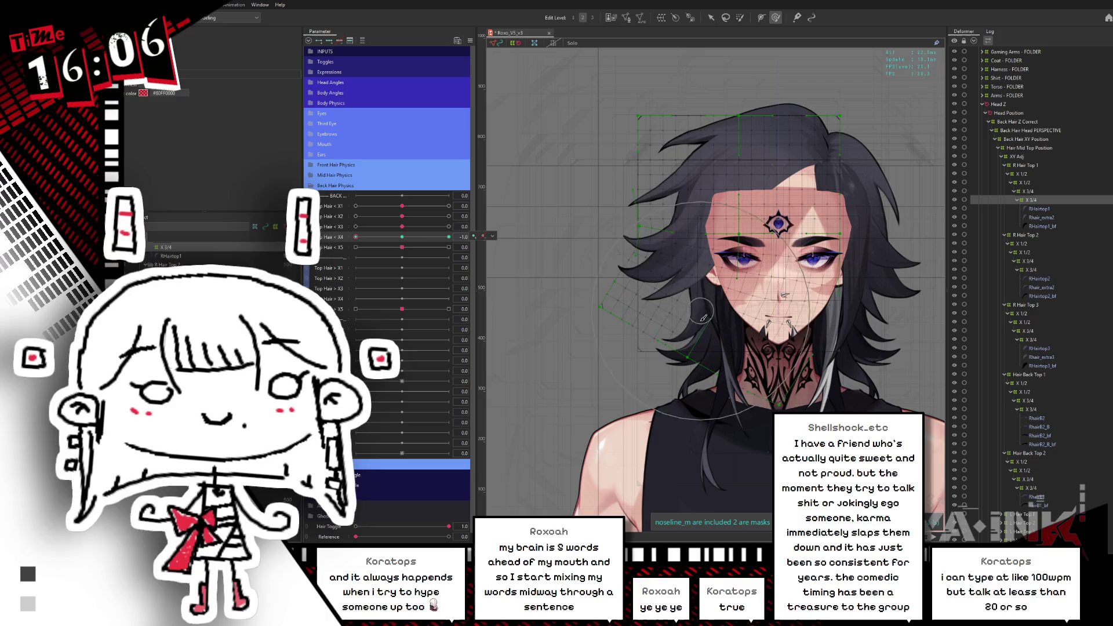
{"action": "left_click", "coordinate": [689, 350]}
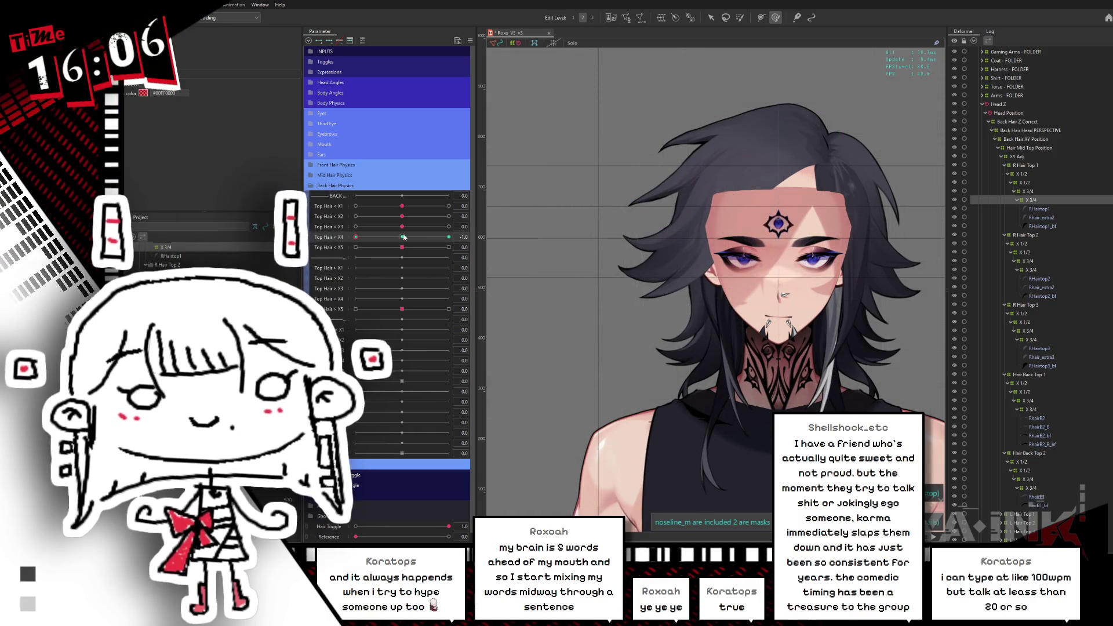
{"action": "left_click", "coordinate": [448, 237]}
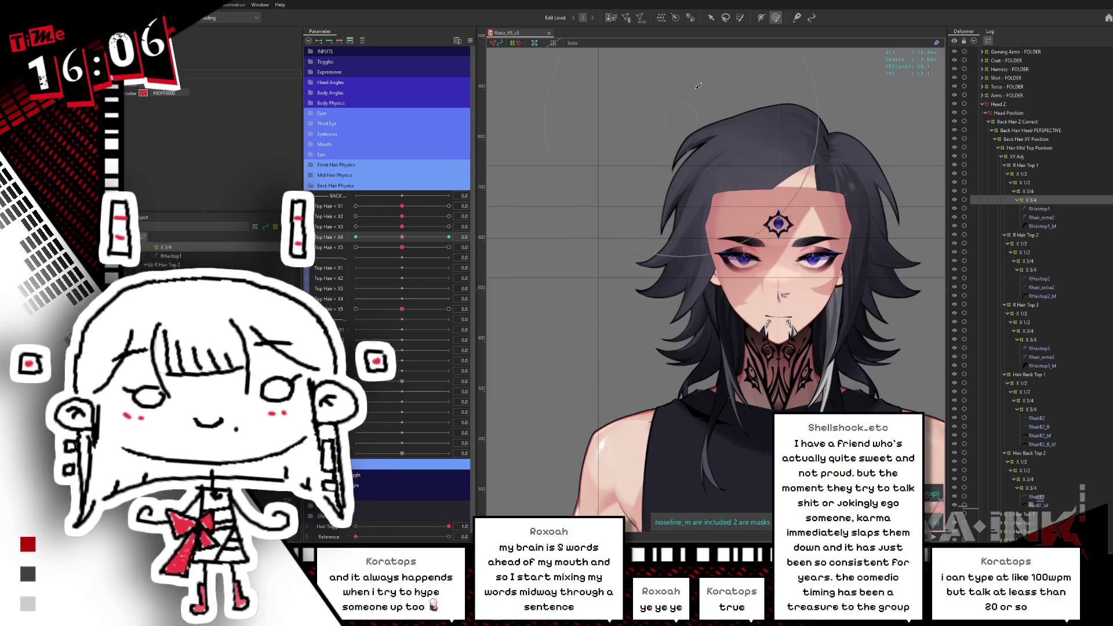
Glance at the physics preview, then swing the top hair with the X4 and X5 sliders at their ends
{"action": "key", "text": "alt+Tab"}
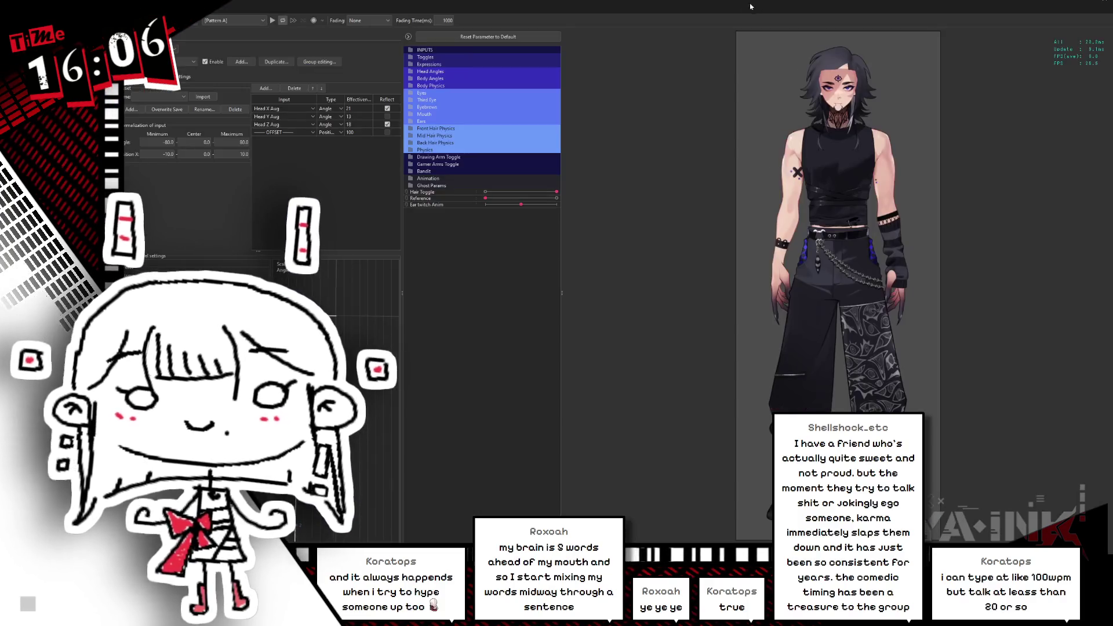
{"action": "scroll", "coordinate": [861, 81], "scroll_direction": "up", "scroll_amount": 5}
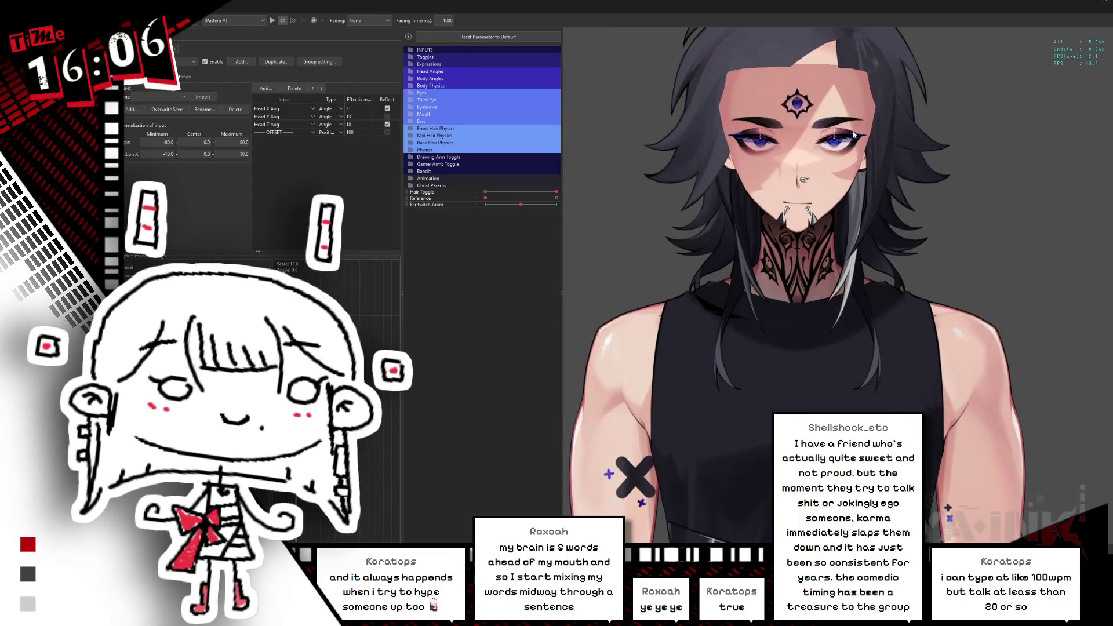
{"action": "key", "text": "alt+Tab"}
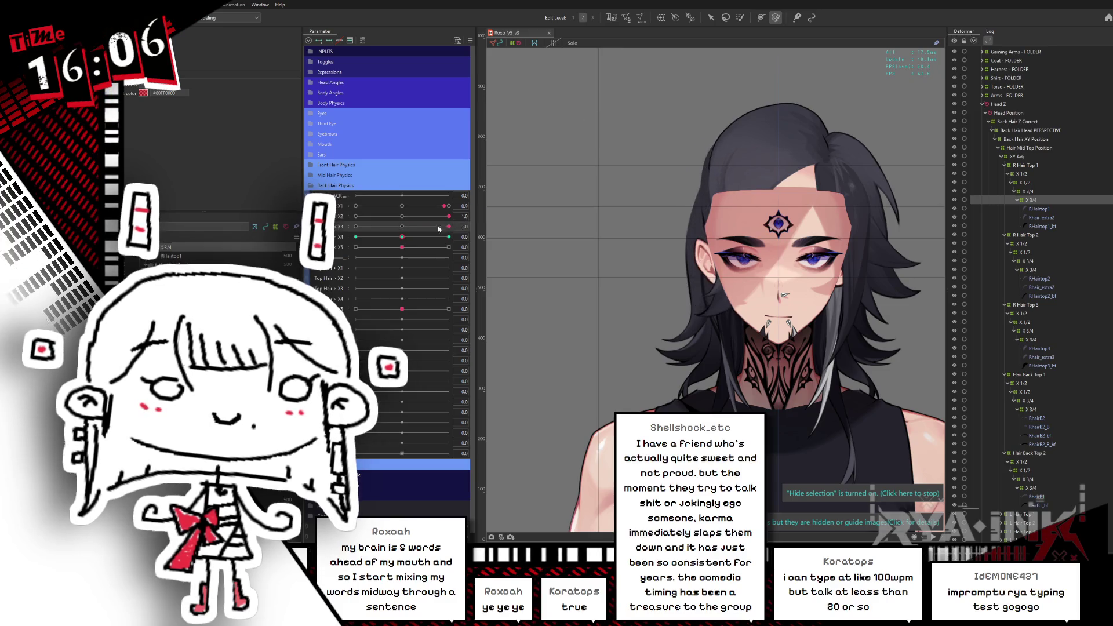
{"action": "mouse_move", "coordinate": [445, 236]}
{"action": "left_mouse_down"}
{"action": "mouse_move", "coordinate": [455, 234]}
{"action": "mouse_move", "coordinate": [449, 247]}
{"action": "mouse_move", "coordinate": [428, 228]}
{"action": "mouse_move", "coordinate": [342, 234]}
{"action": "left_mouse_up"}
{"action": "left_click_drag", "start_coordinate": [425, 243], "coordinate": [355, 247]}
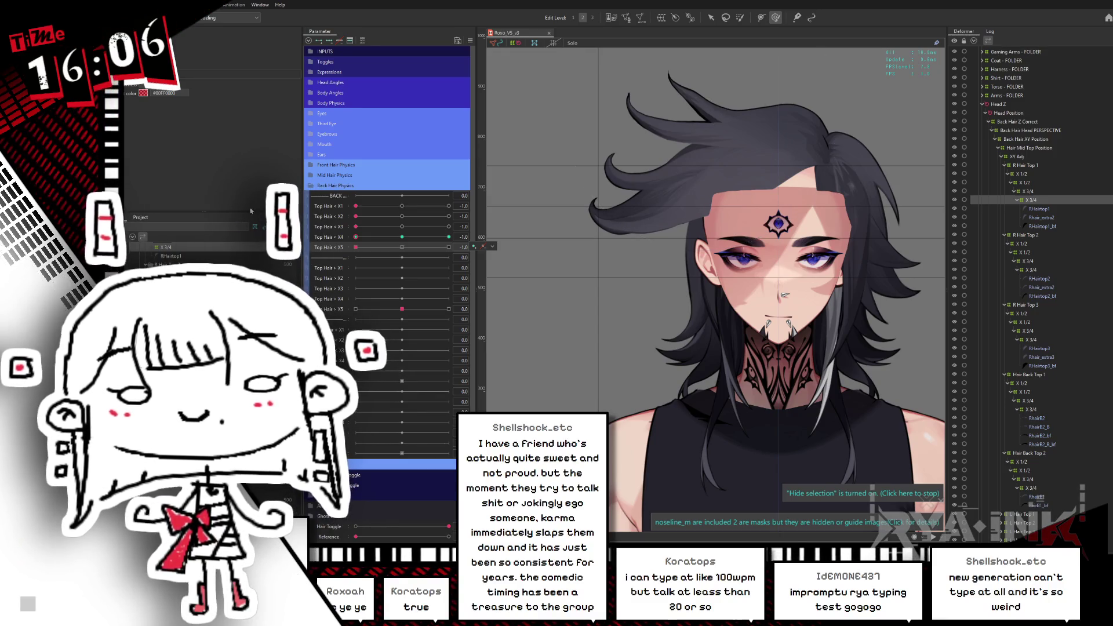
Reset Top Hair < X1 through X5 to their centre keys and switch to the Typing.com page
{"action": "left_click", "coordinate": [402, 206]}
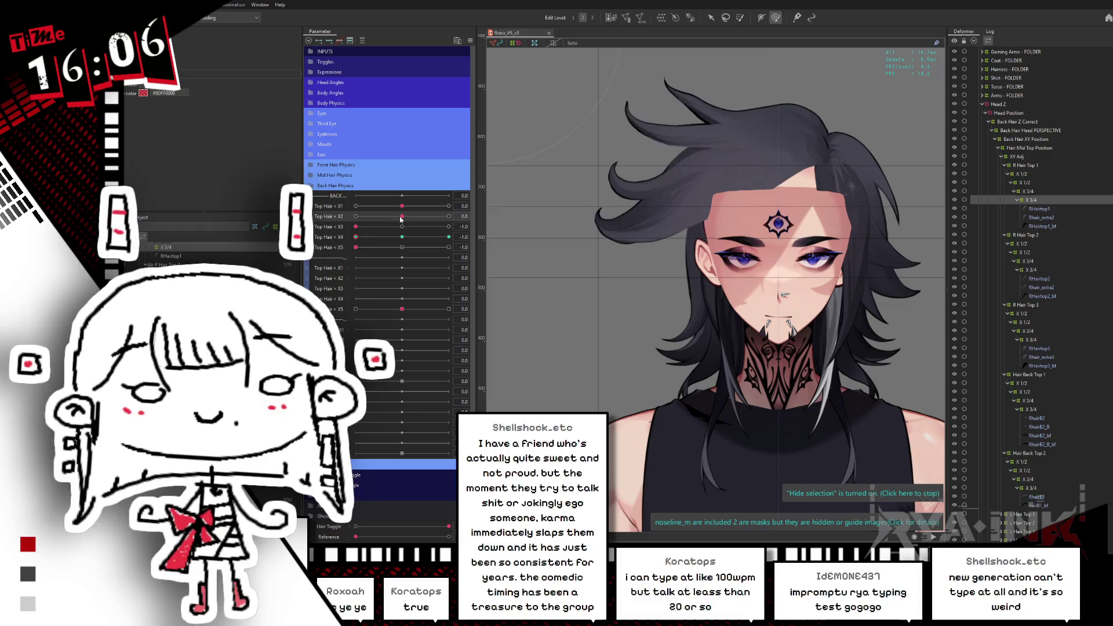
{"action": "left_click", "coordinate": [402, 216]}
{"action": "left_click", "coordinate": [401, 226]}
{"action": "left_click", "coordinate": [402, 237]}
{"action": "left_click", "coordinate": [401, 247]}
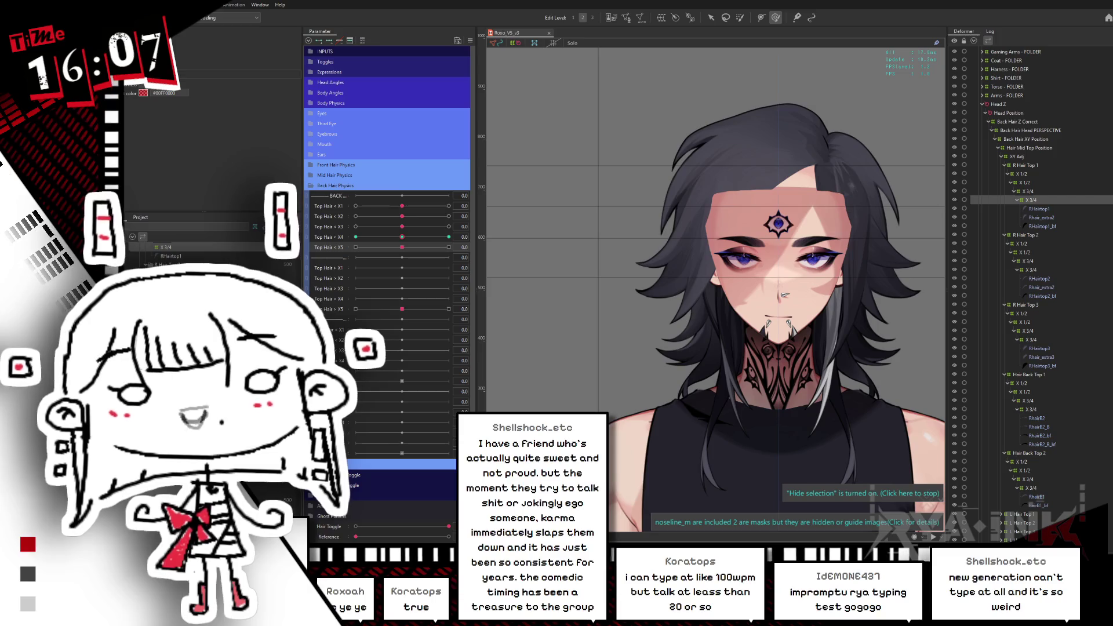
{"action": "key", "text": "alt+Tab"}
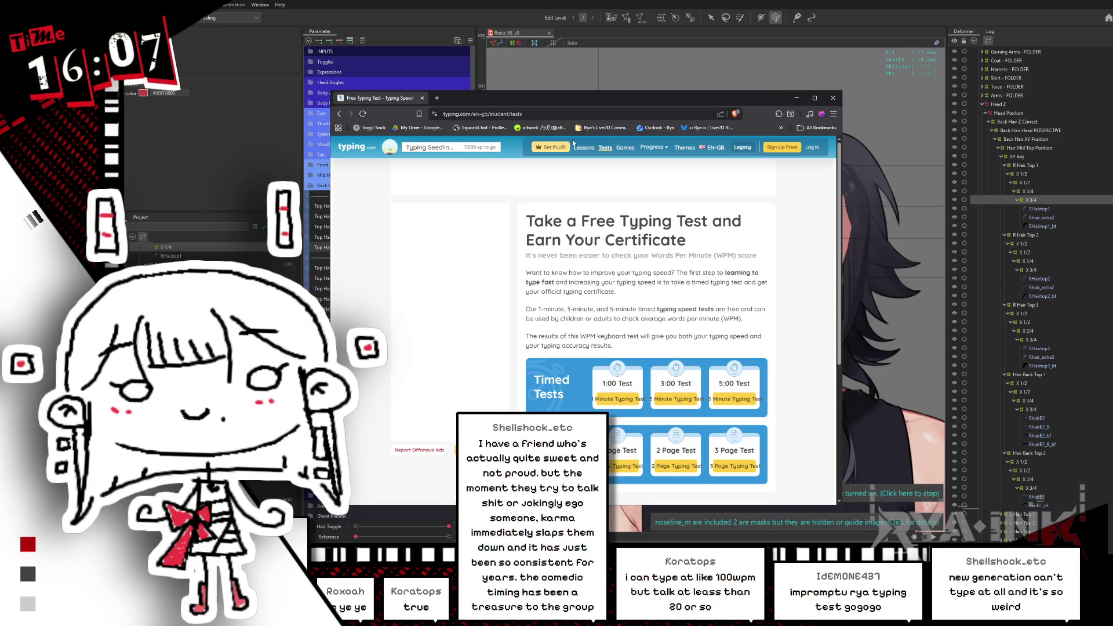
Reposition the browser and open the 1 Minute Typing Test from the 1:00 Test card
{"action": "key", "text": "ctrl+Print"}
{"action": "left_click_drag", "start_coordinate": [763, 36], "coordinate": [762, 53]}
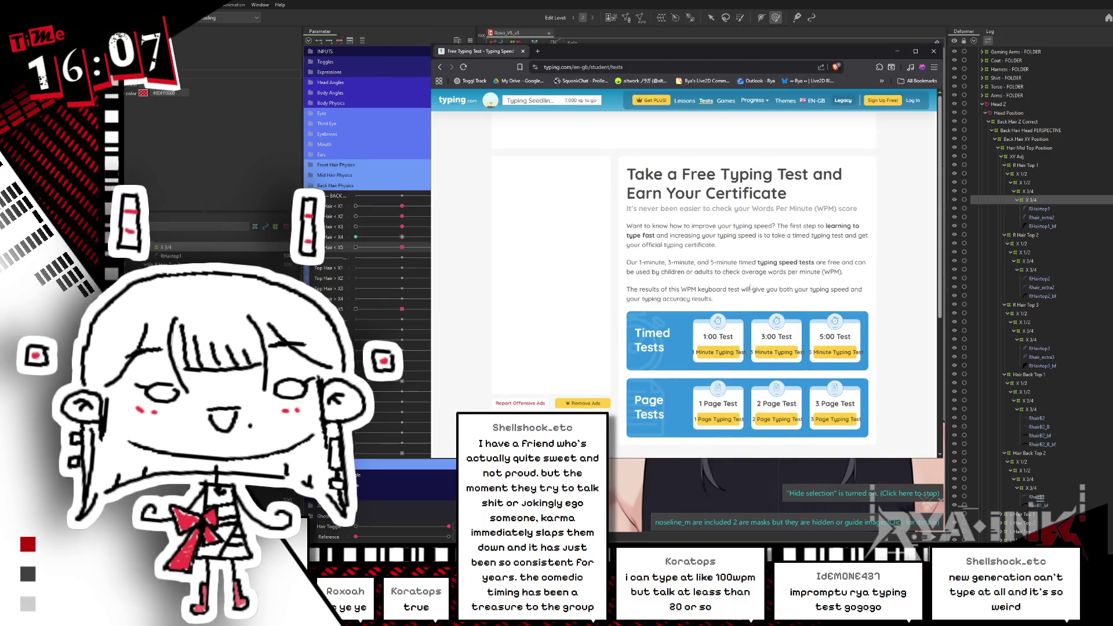
{"action": "scroll", "coordinate": [751, 289], "scroll_direction": "down", "scroll_amount": 1}
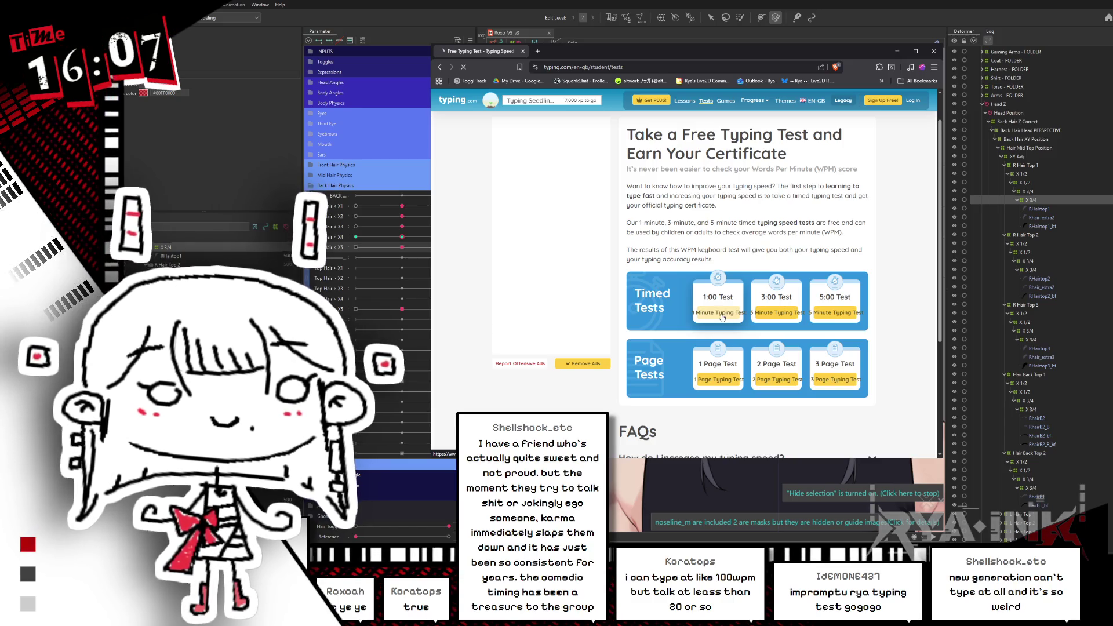
{"action": "left_click", "coordinate": [722, 314]}
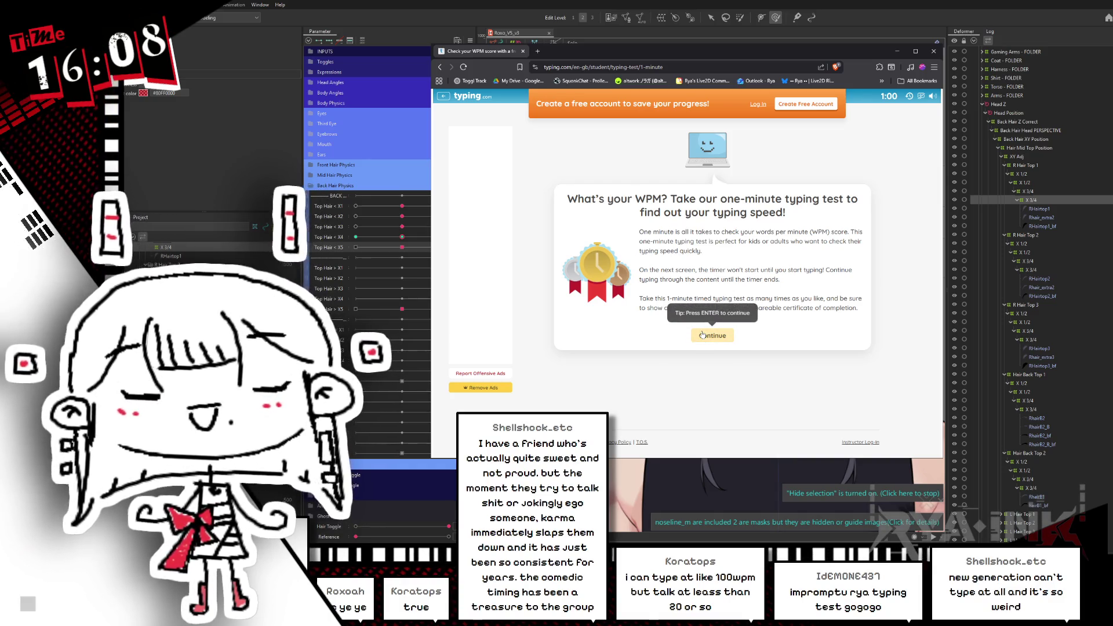
Type the spring-allergies passage in the one-minute test, correcting a typo in 'allergic'
{"action": "left_click", "coordinate": [702, 333]}
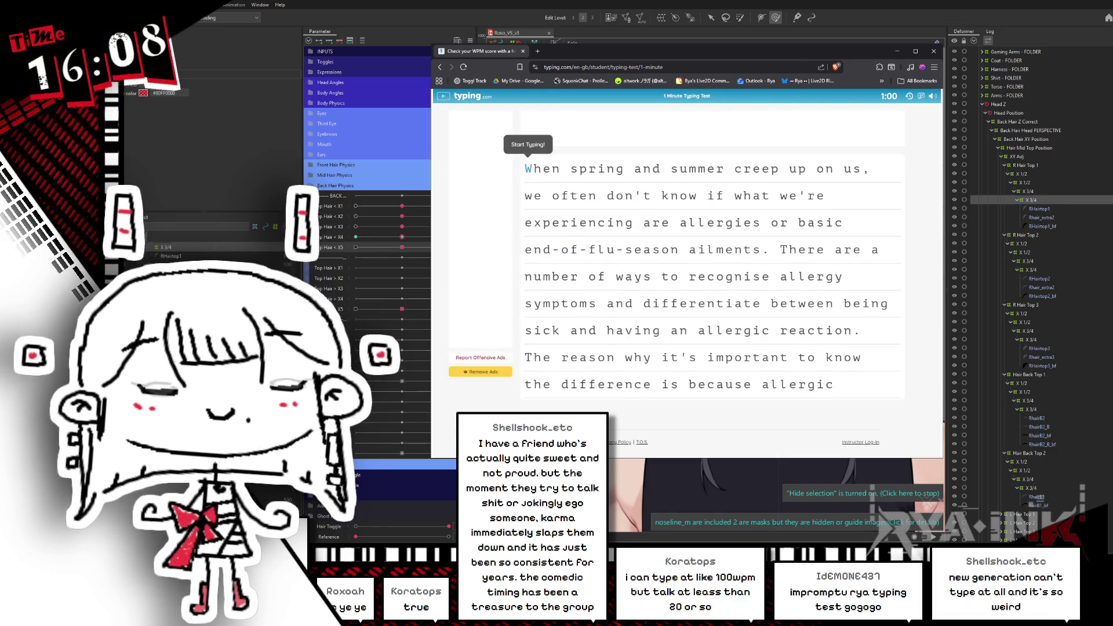
{"action": "type", "text": "When spring a"}
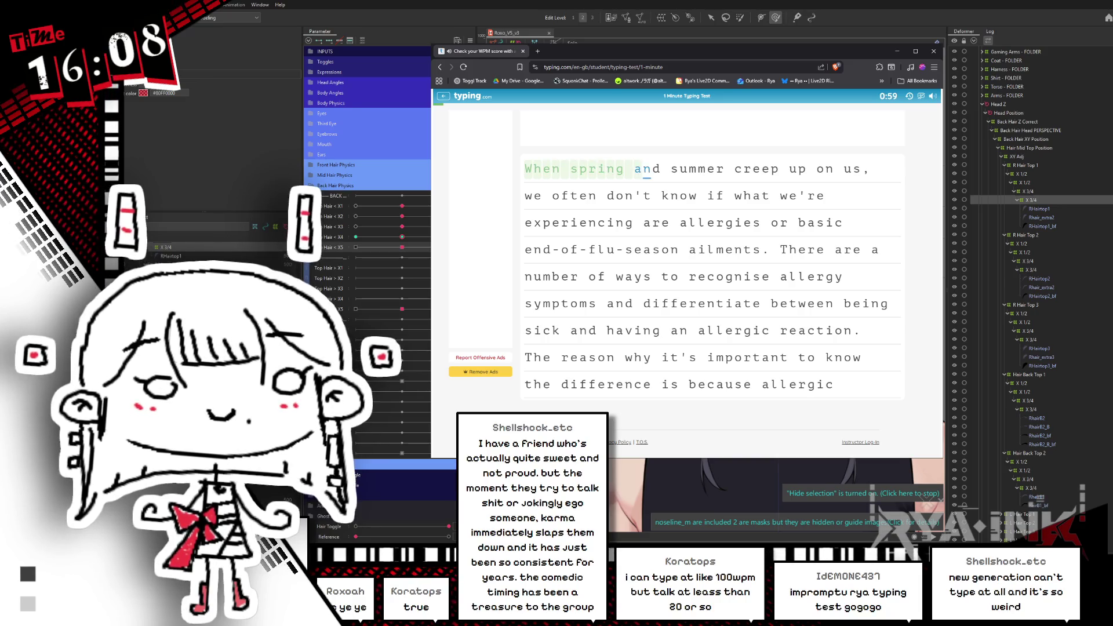
{"action": "type", "text": "nd summer creep up on us,"}
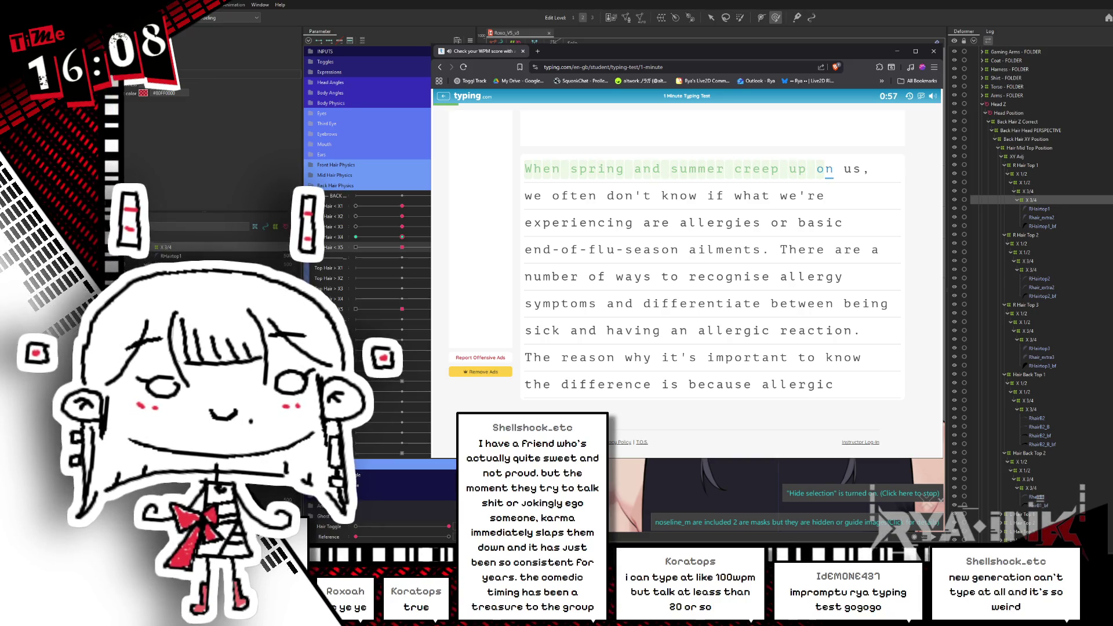
{"action": "type", "text": " we often don't "}
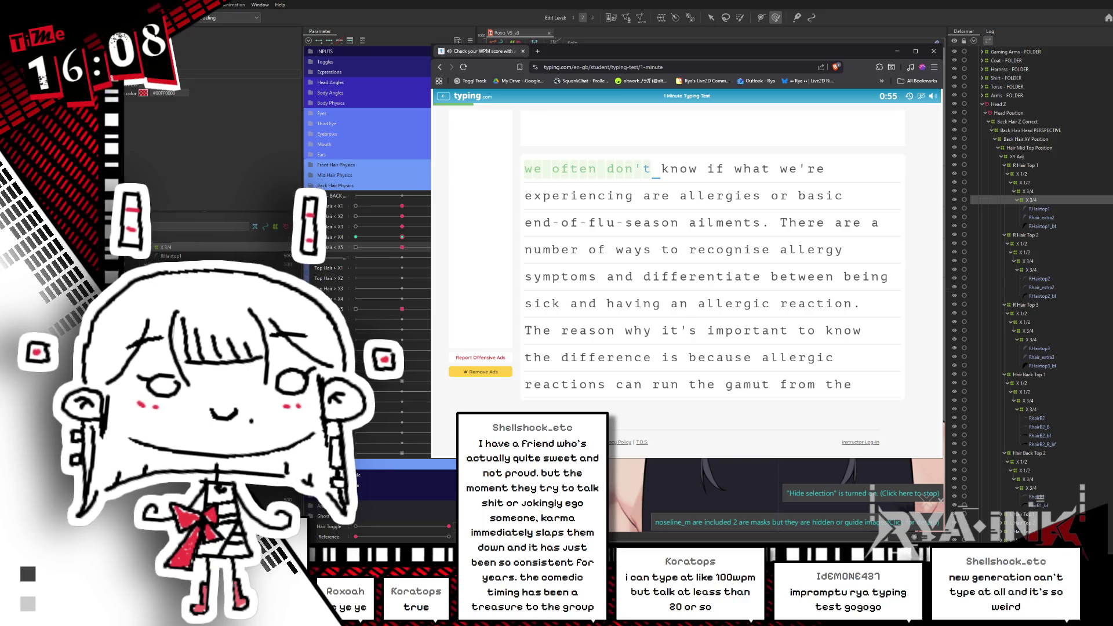
{"action": "type", "text": "know if what we're ex"}
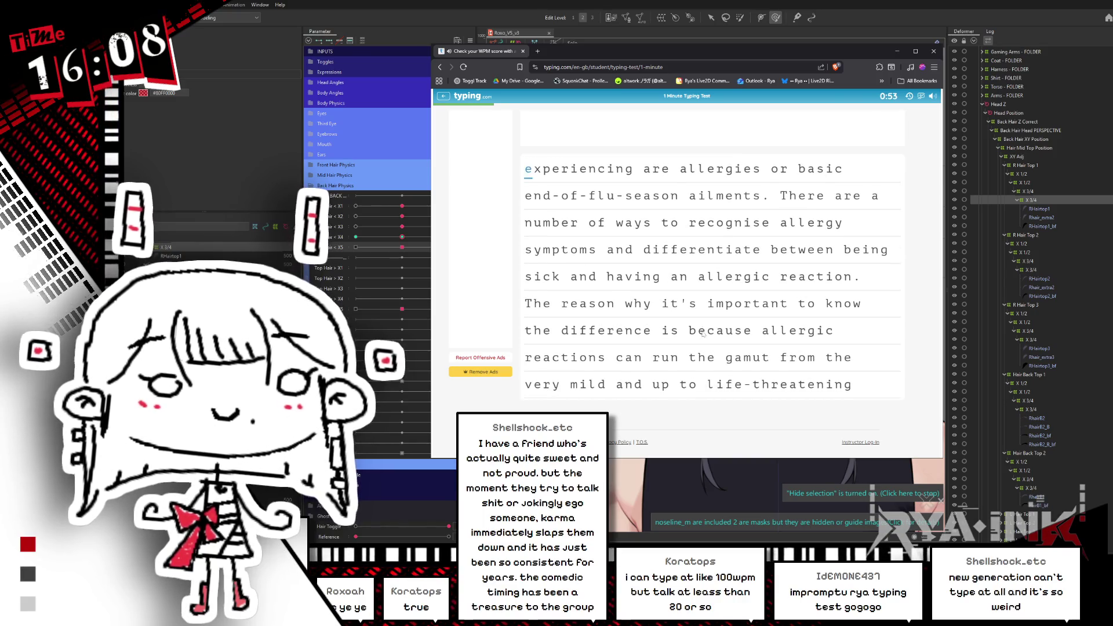
{"action": "type", "text": "riencing "}
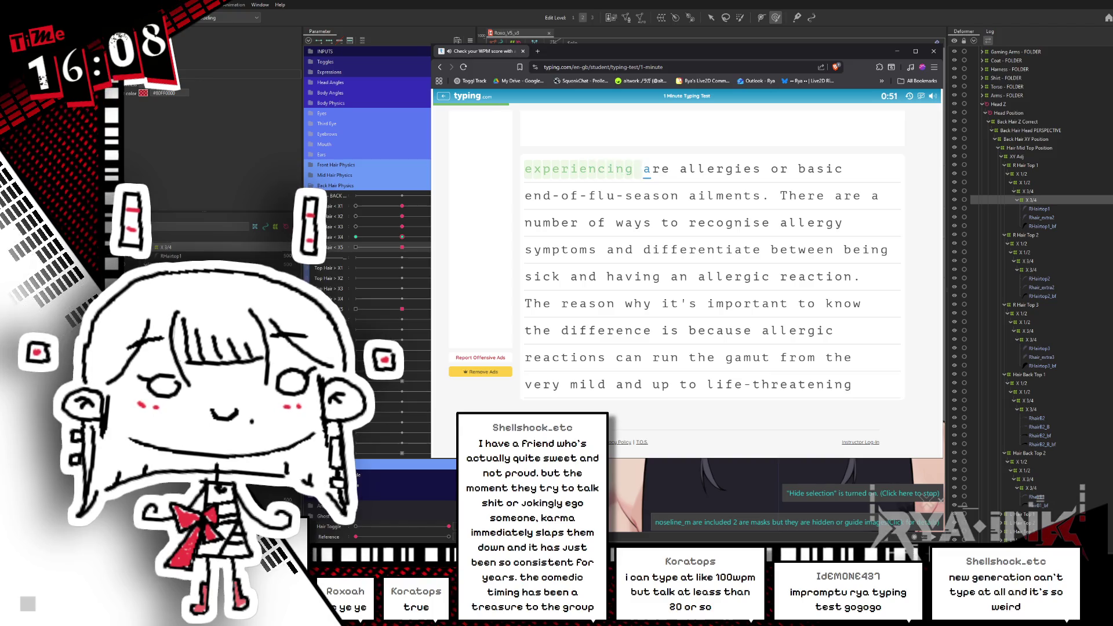
{"action": "type", "text": "are allergies or basi"}
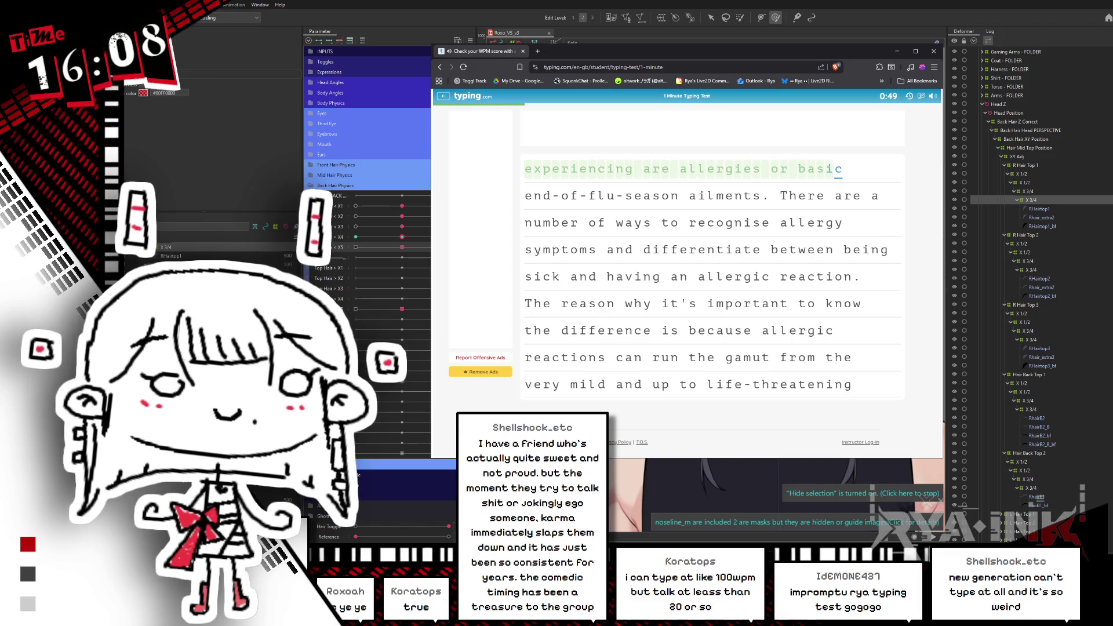
{"action": "type", "text": "c endf-"}
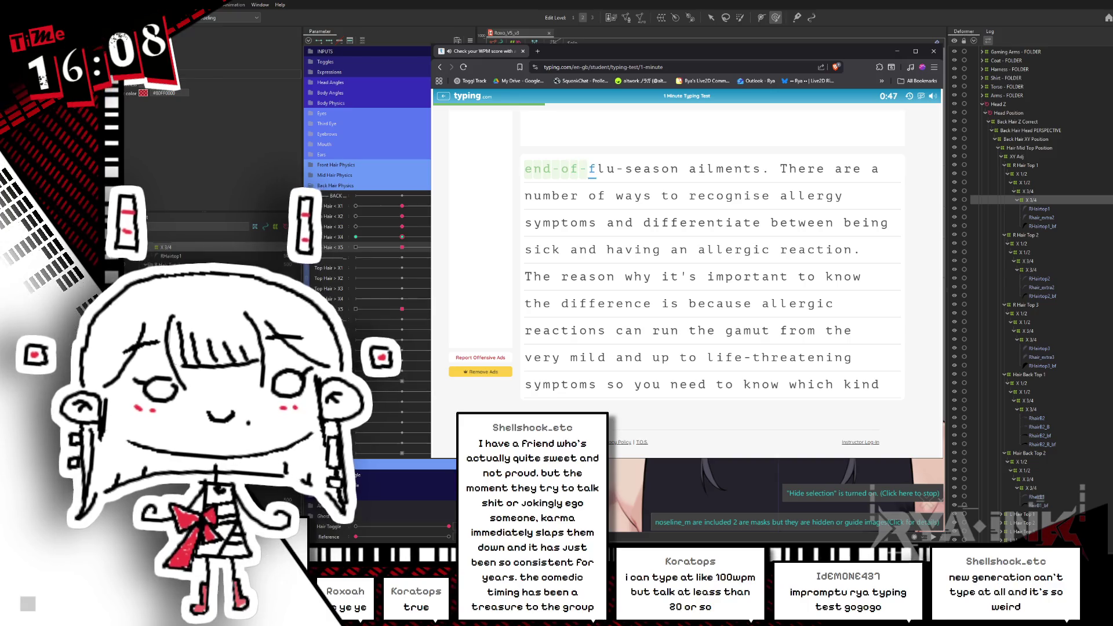
{"action": "type", "text": "u-season ai"}
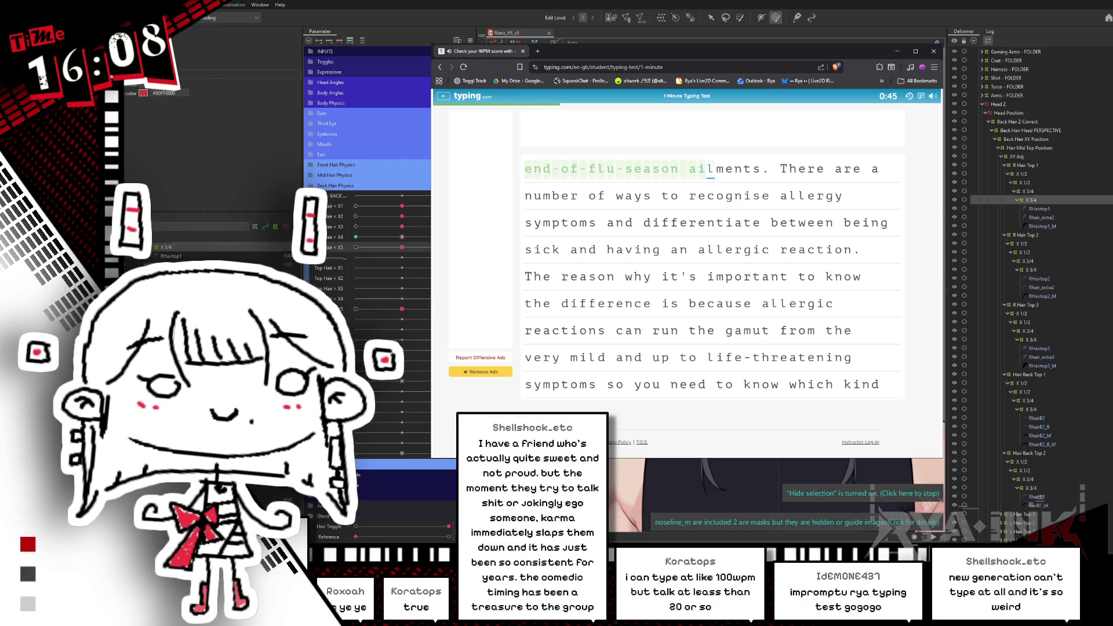
{"action": "type", "text": "lmentThere a"}
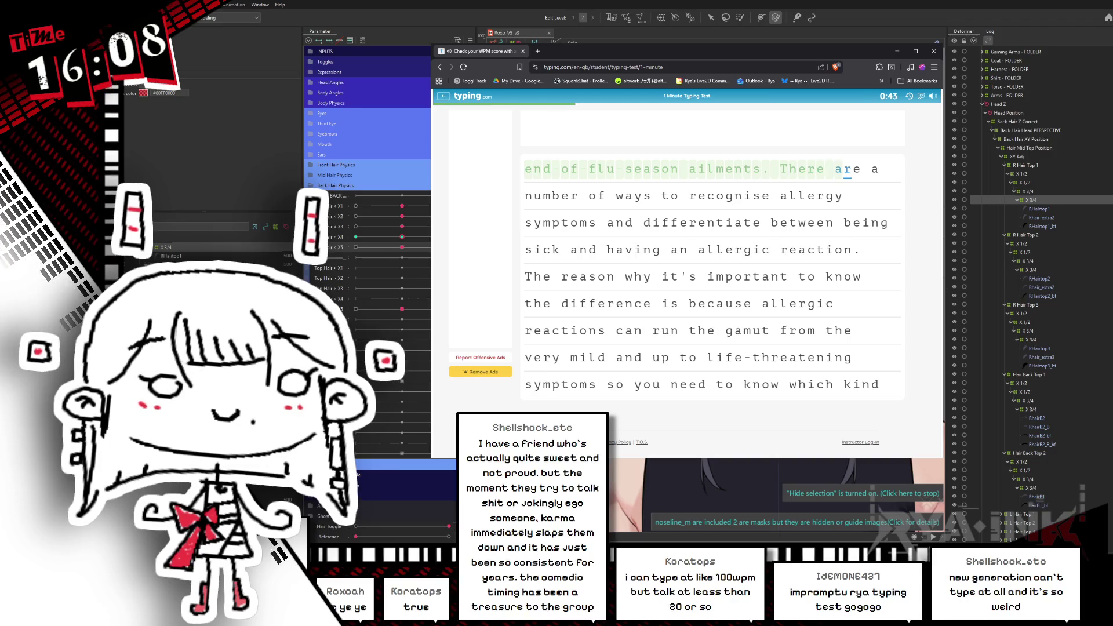
{"action": "type", "text": "re a number of ways to recognise"}
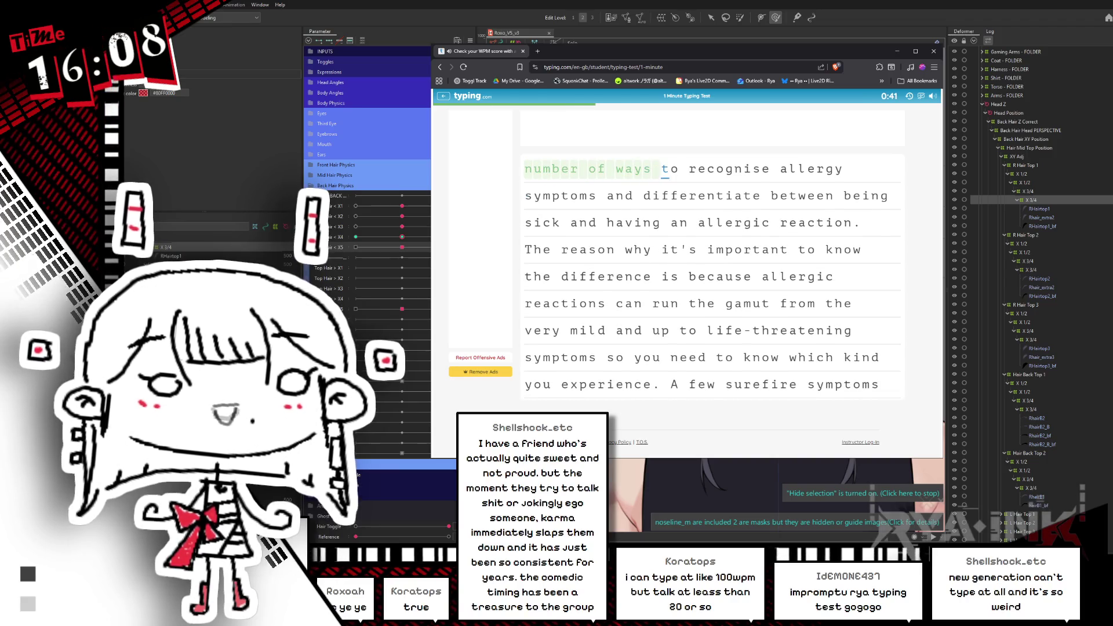
{"action": "type", "text": "llerg"}
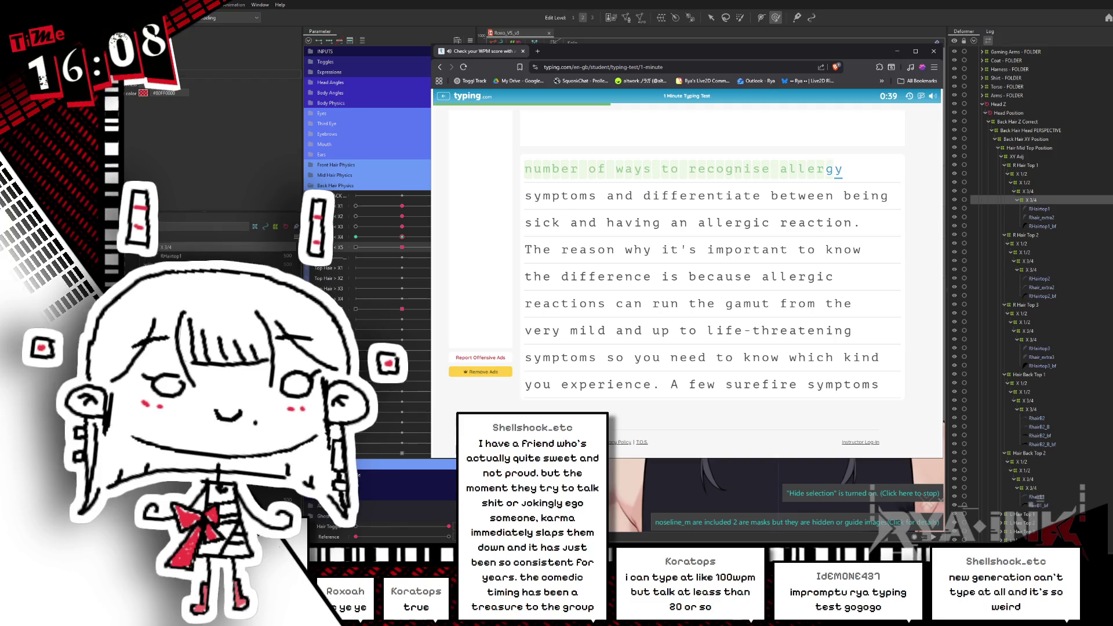
{"action": "type", "text": "y symptoms and dif"}
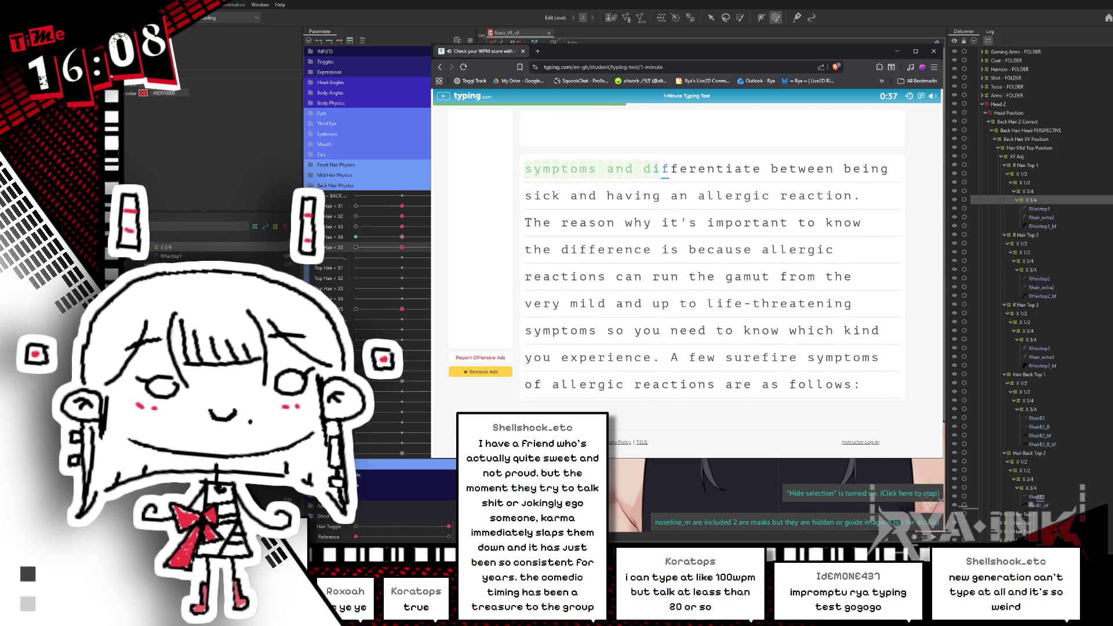
{"action": "type", "text": "entiate between being "}
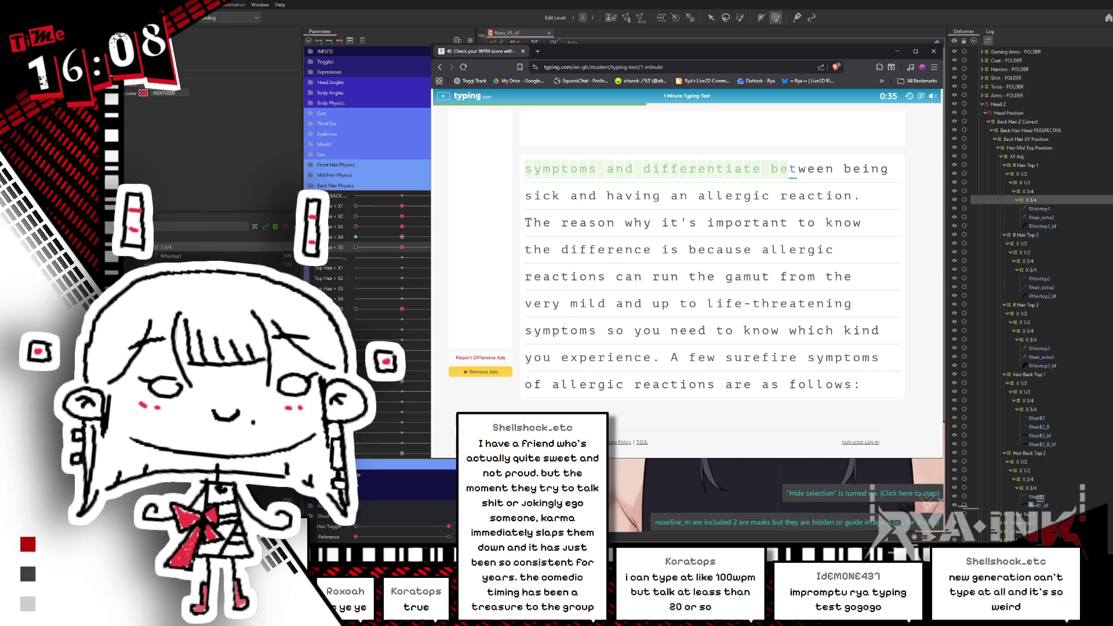
{"action": "type", "text": "sick and having an e"}
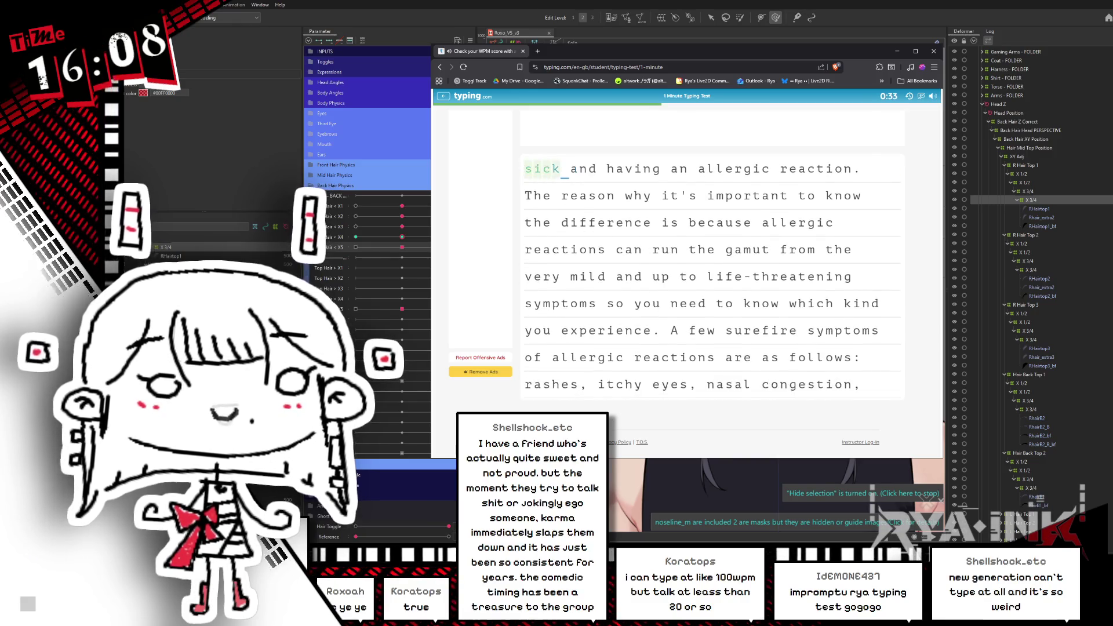
{"action": "key", "text": "BackSpace"}
{"action": "type", "text": "al"}
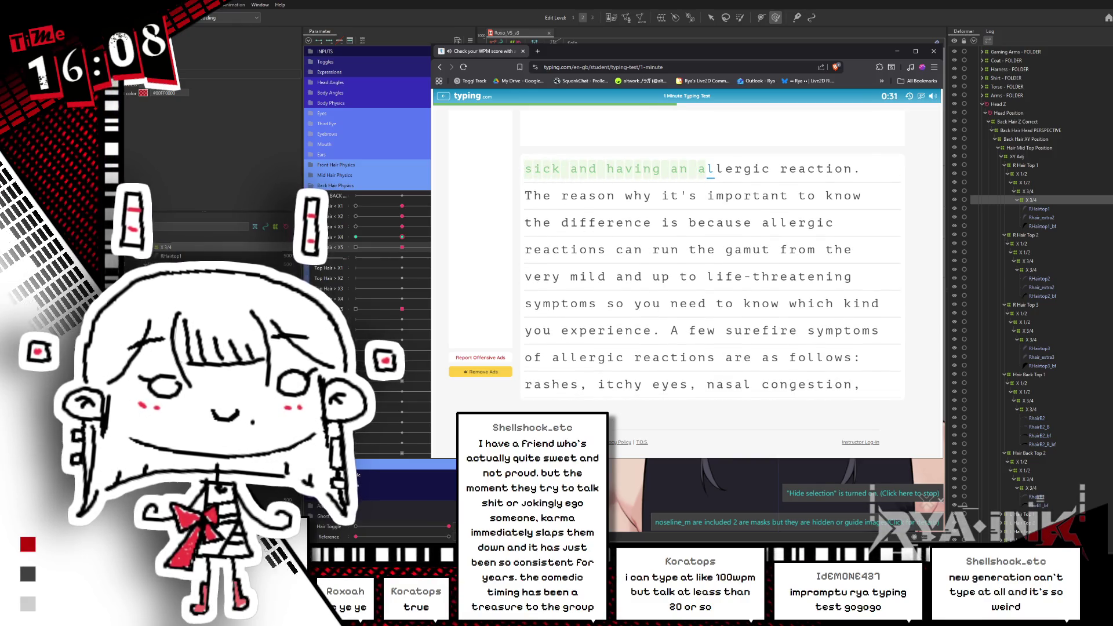
{"action": "type", "text": "lergic reac"}
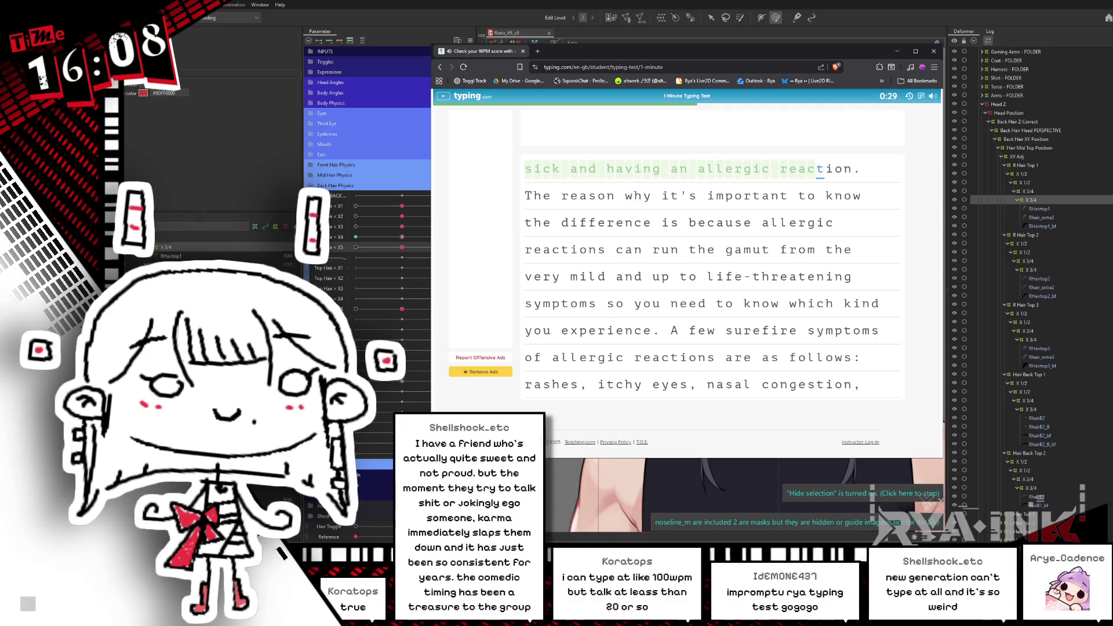
{"action": "type", "text": "tion. The reason w"}
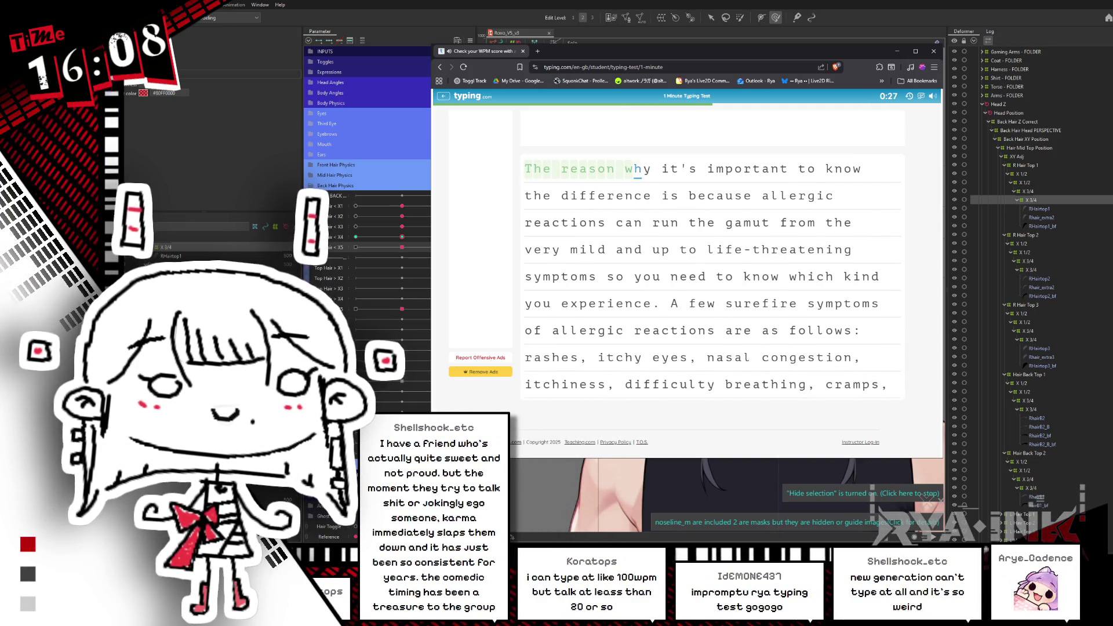
{"action": "type", "text": "hy it's important to "}
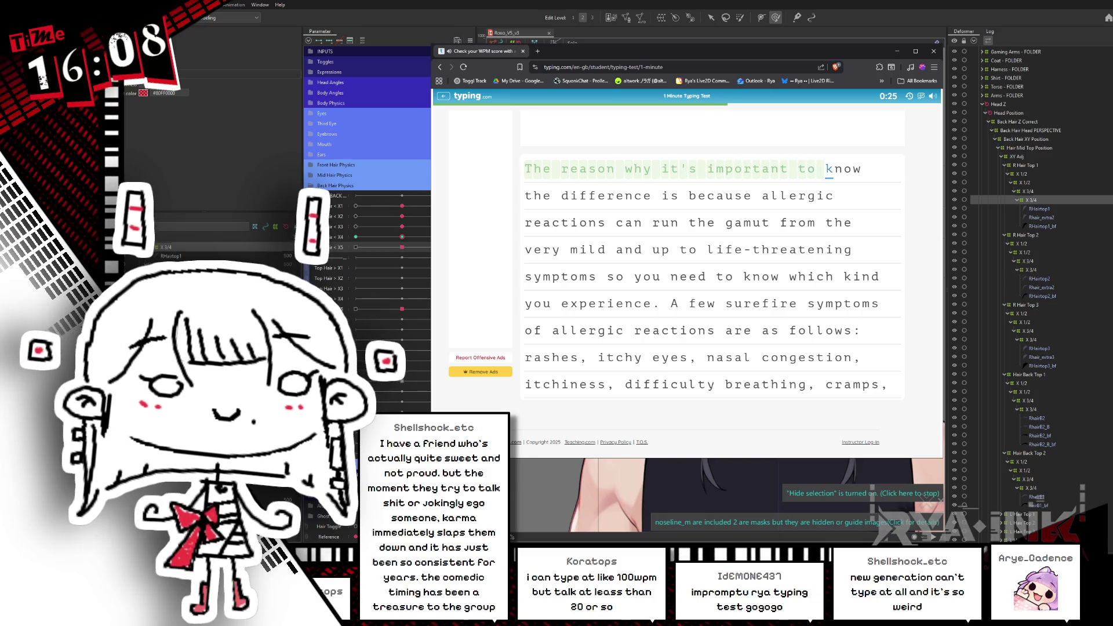
{"action": "type", "text": "know the difference "}
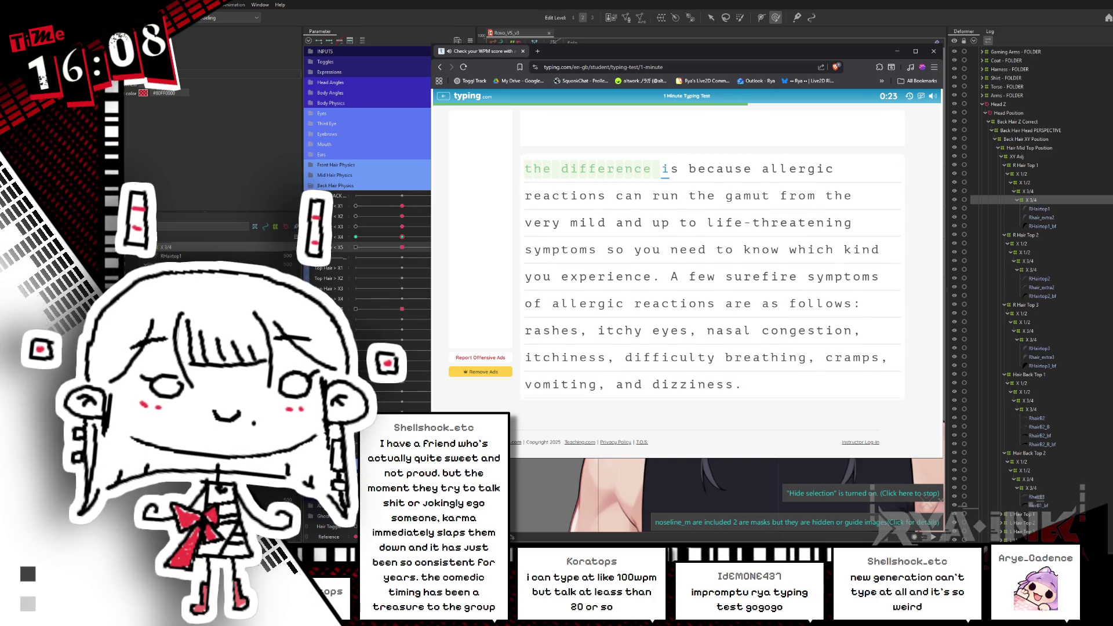
{"action": "type", "text": "is because allergic reactions can"}
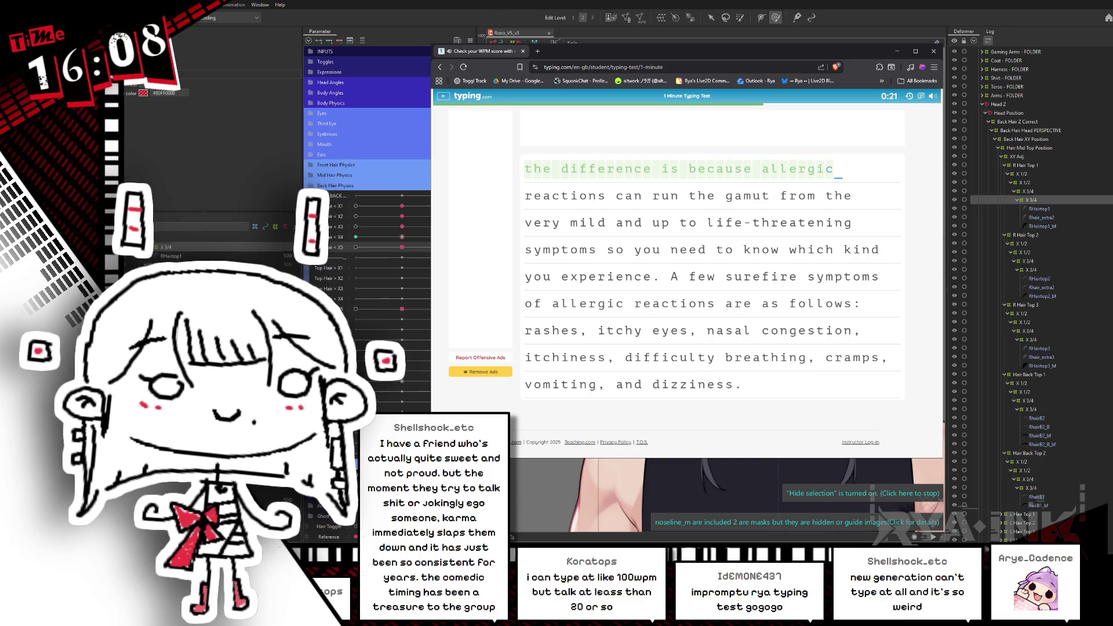
{"action": "type", "text": " run"}
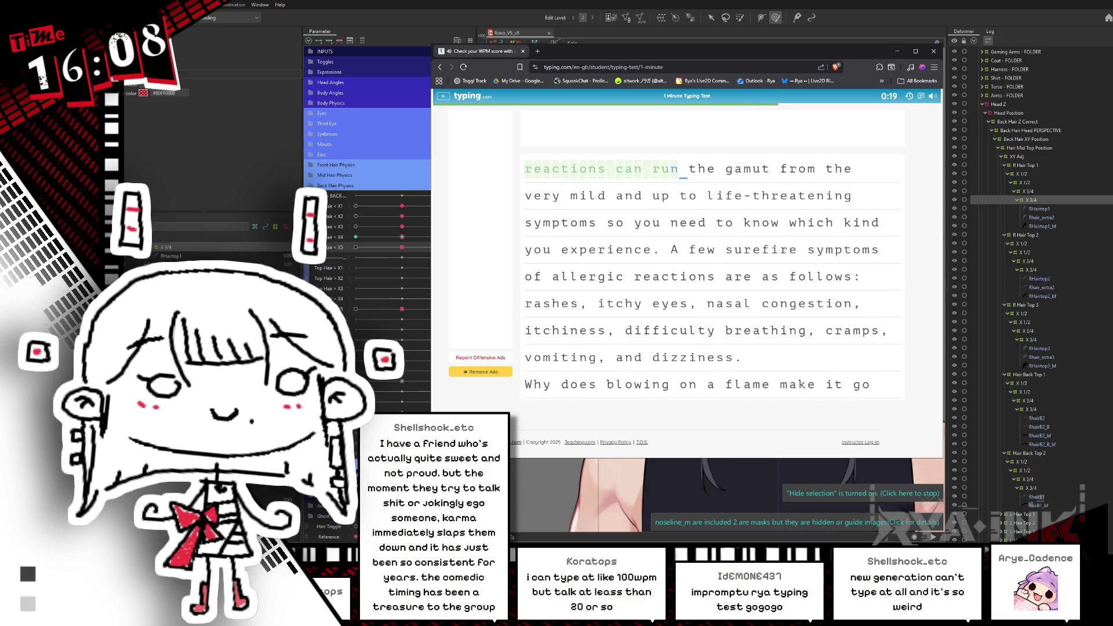
{"action": "type", "text": " the gamut from the "}
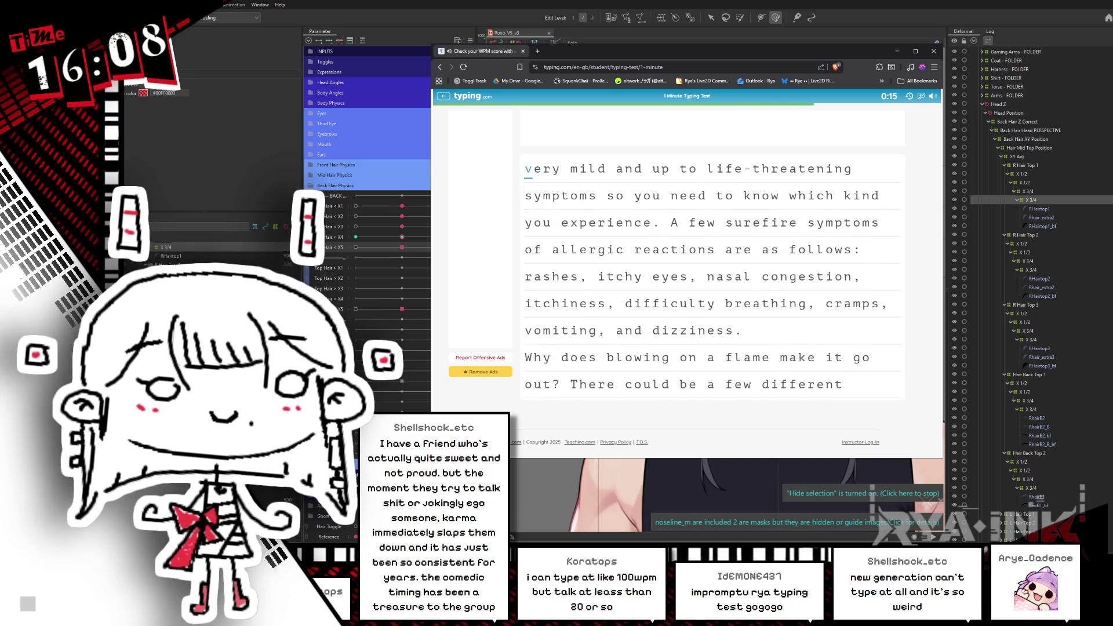
{"action": "type", "text": " mils"}
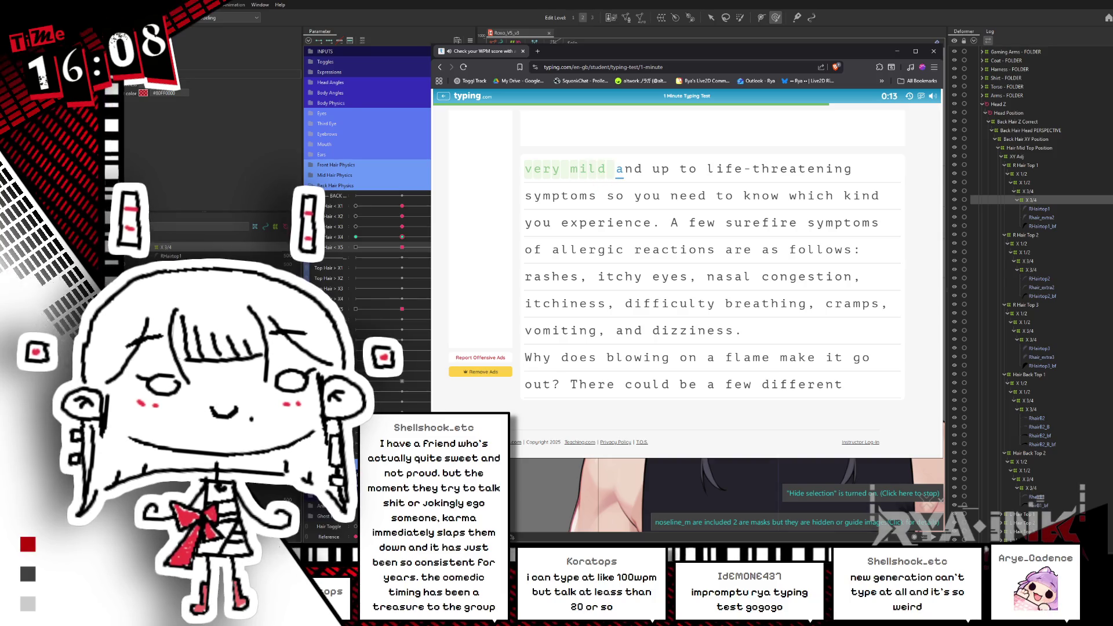
{"action": "type", "text": "and up to life-threat"}
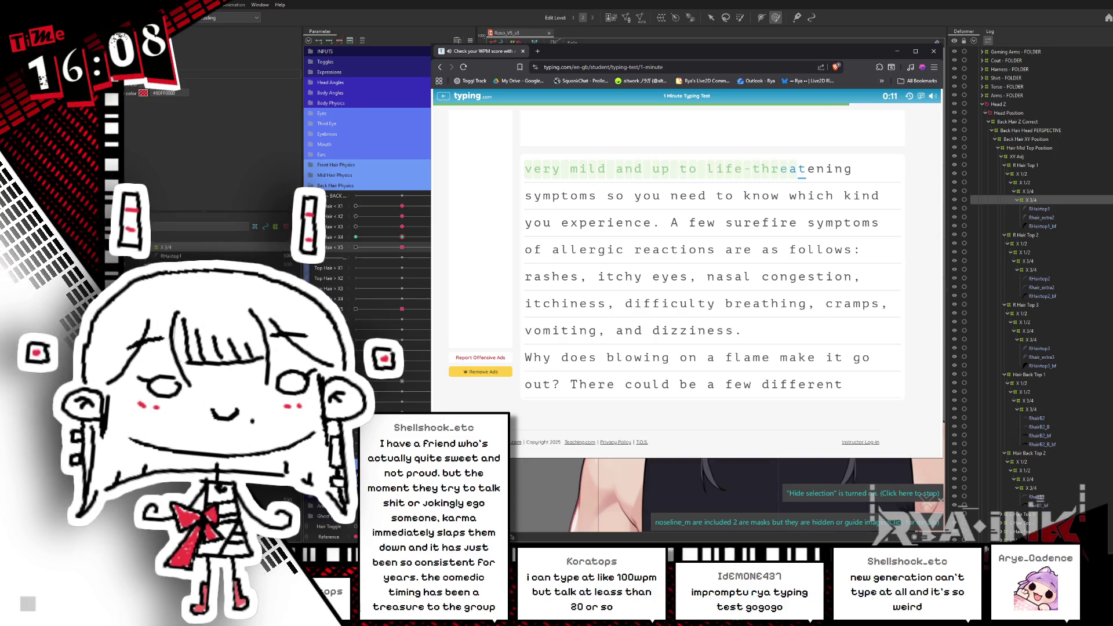
{"action": "type", "text": "ng symp"}
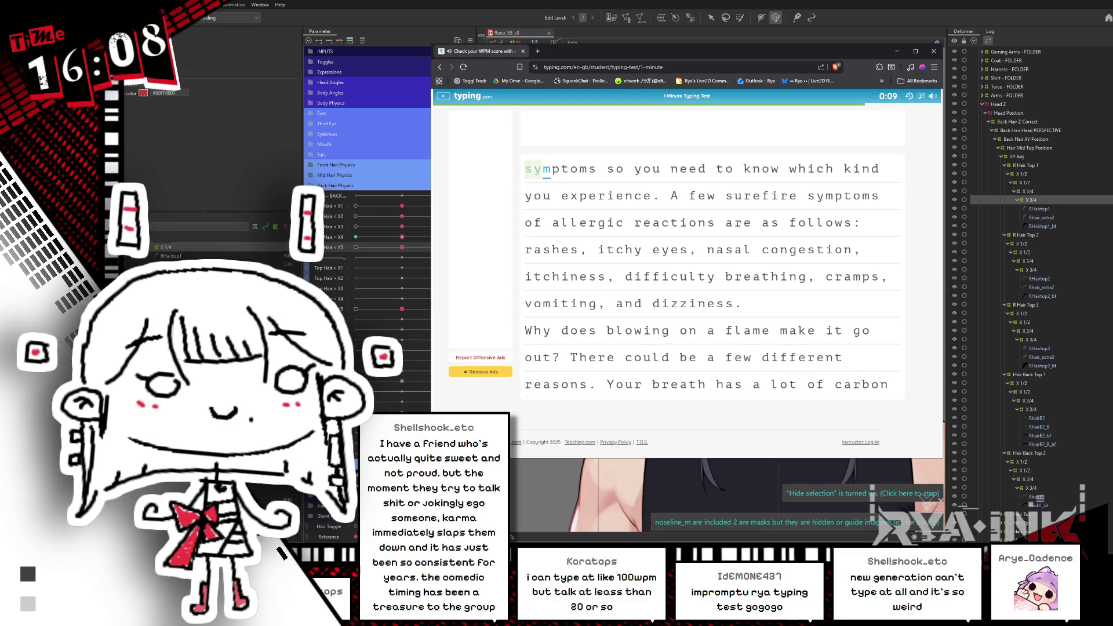
{"action": "type", "text": "toms so you need to "}
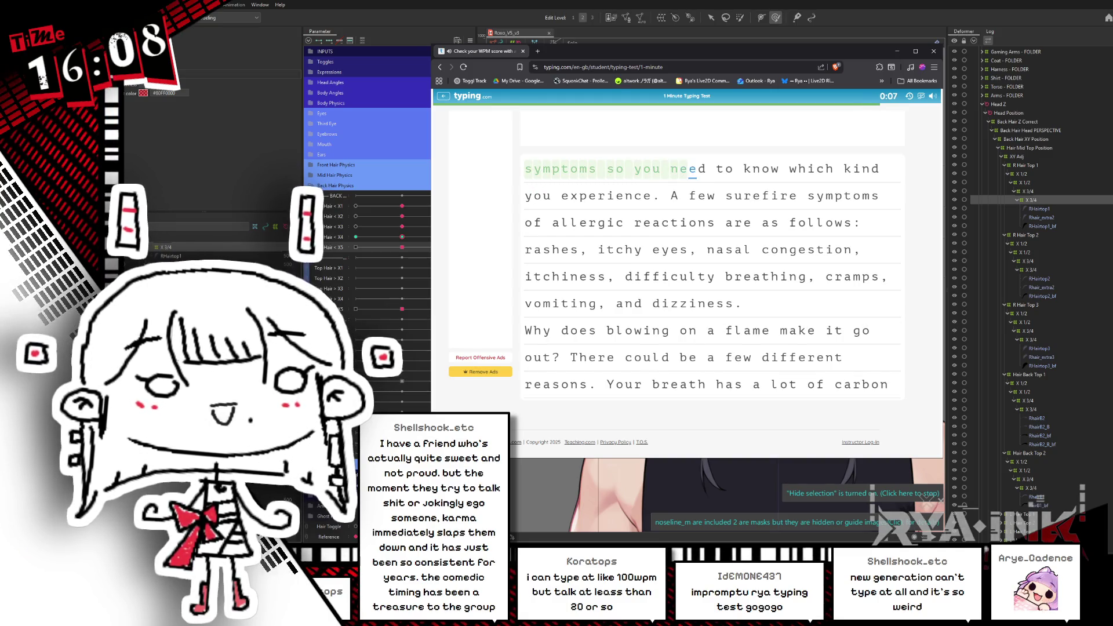
{"action": "type", "text": "know which kind"}
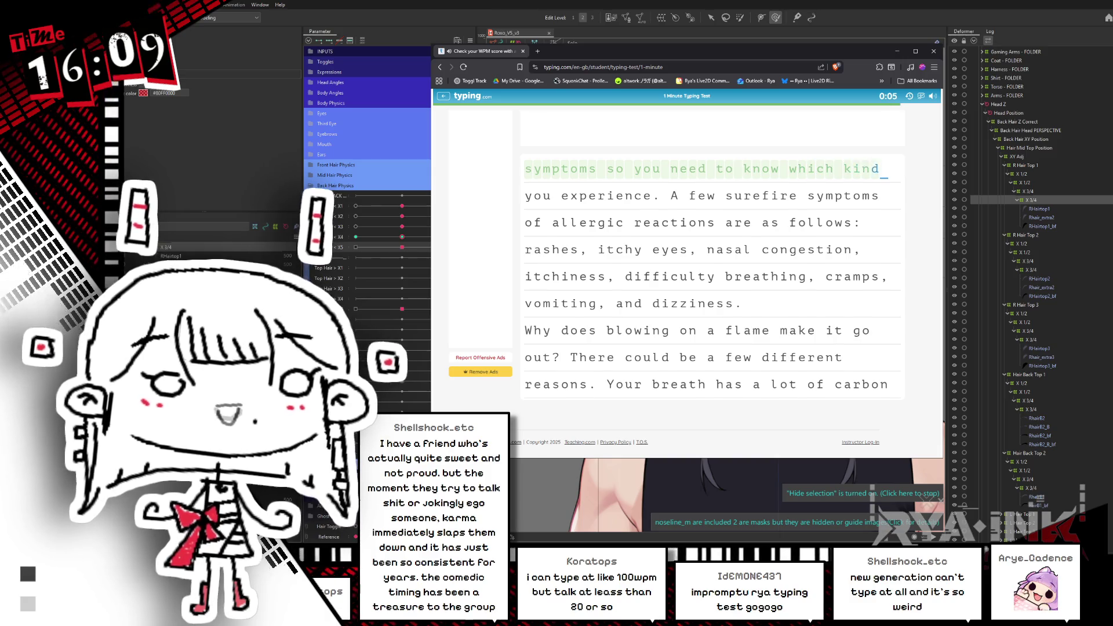
{"action": "type", "text": " yyou expe"}
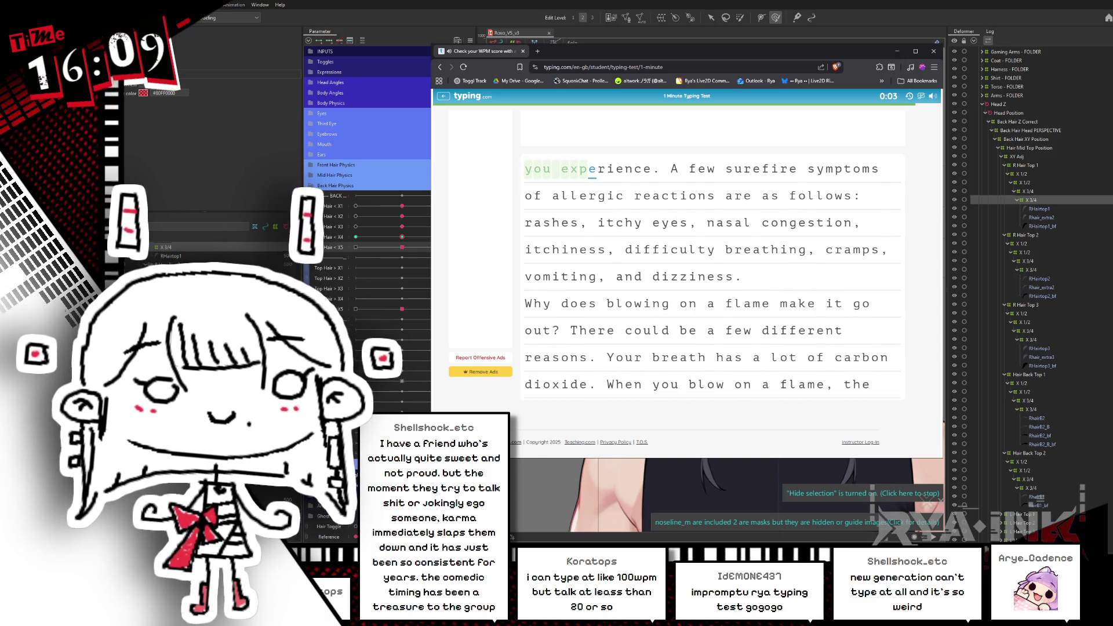
{"action": "type", "text": "rience. A fe"}
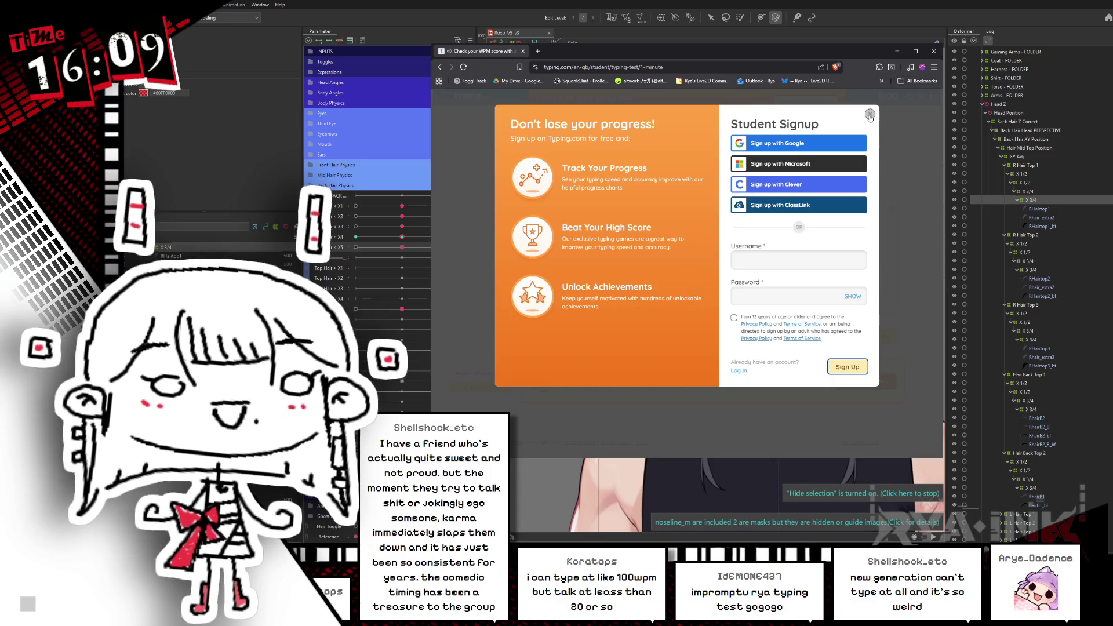
Dismiss the Student Signup offer to reveal the 94 WPM, 99% accuracy result
{"action": "left_click", "coordinate": [870, 115]}
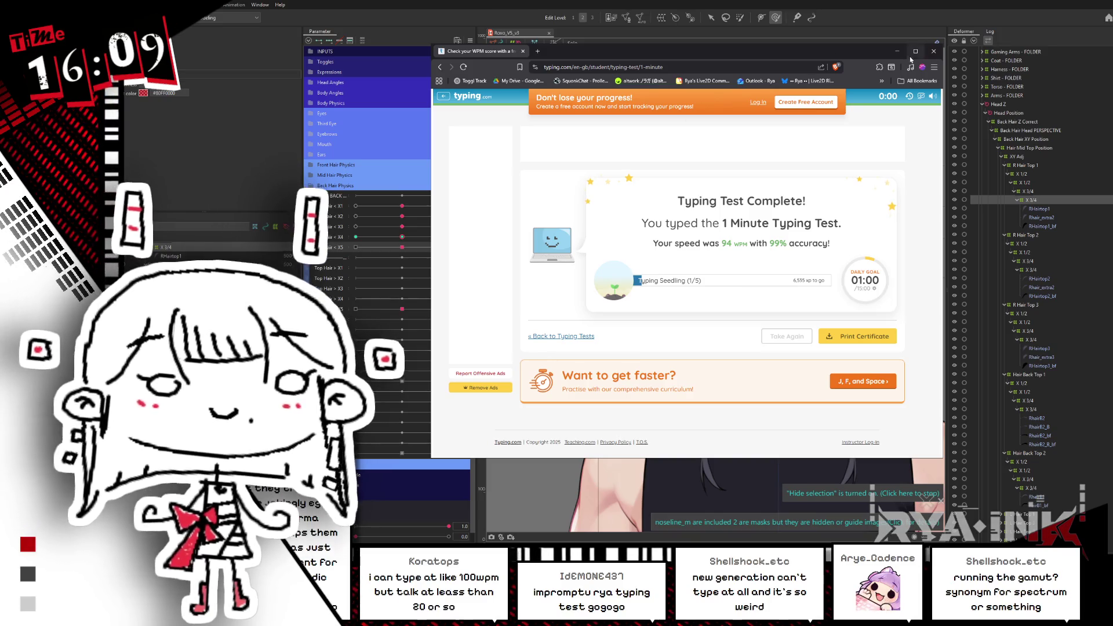
Close the browser, swing Top Hair < X4 to test the hair, then reset X4 and X5 to 0
{"action": "left_click", "coordinate": [935, 52]}
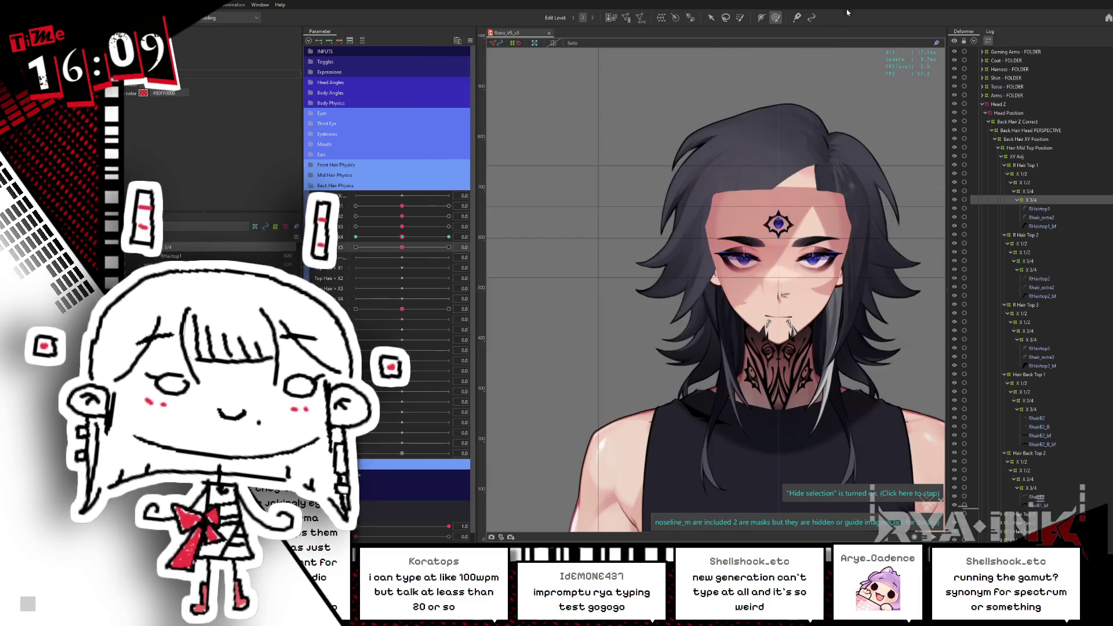
{"action": "mouse_move", "coordinate": [400, 242]}
{"action": "left_mouse_down"}
{"action": "mouse_move", "coordinate": [355, 239]}
{"action": "mouse_move", "coordinate": [405, 244]}
{"action": "left_mouse_up"}
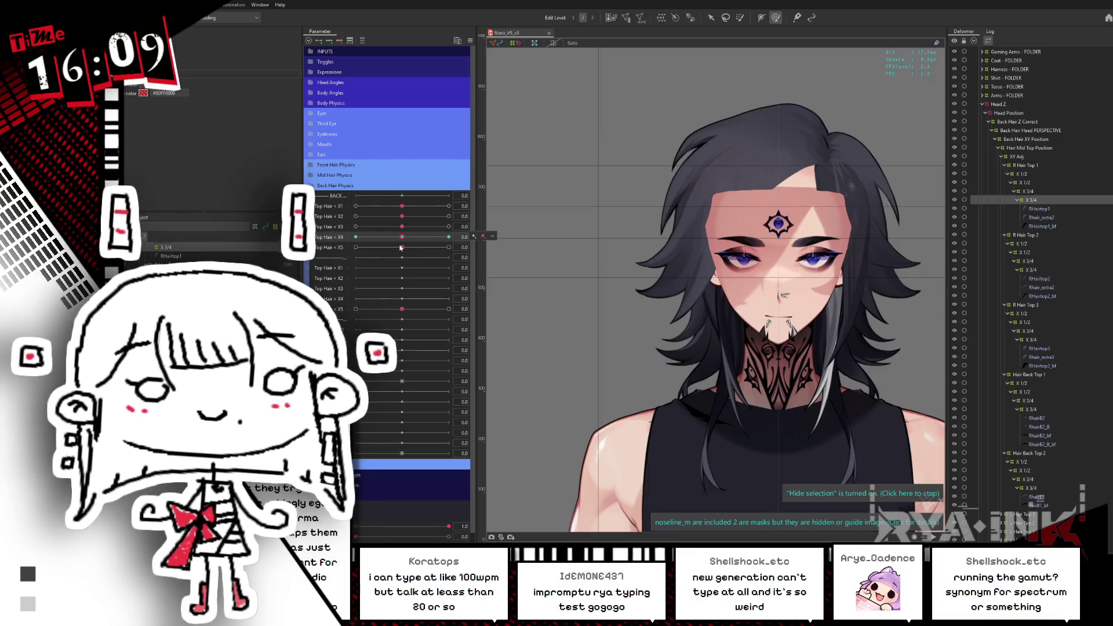
{"action": "mouse_move", "coordinate": [402, 237]}
{"action": "left_mouse_down"}
{"action": "mouse_move", "coordinate": [357, 236]}
{"action": "mouse_move", "coordinate": [355, 247]}
{"action": "left_mouse_up"}
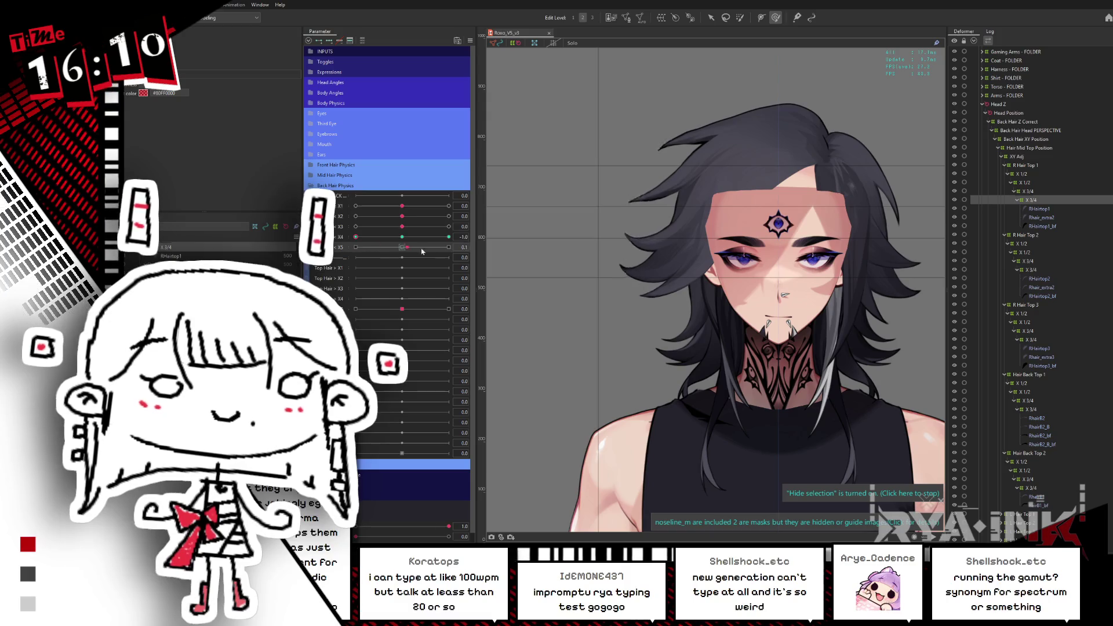
{"action": "left_click", "coordinate": [402, 237]}
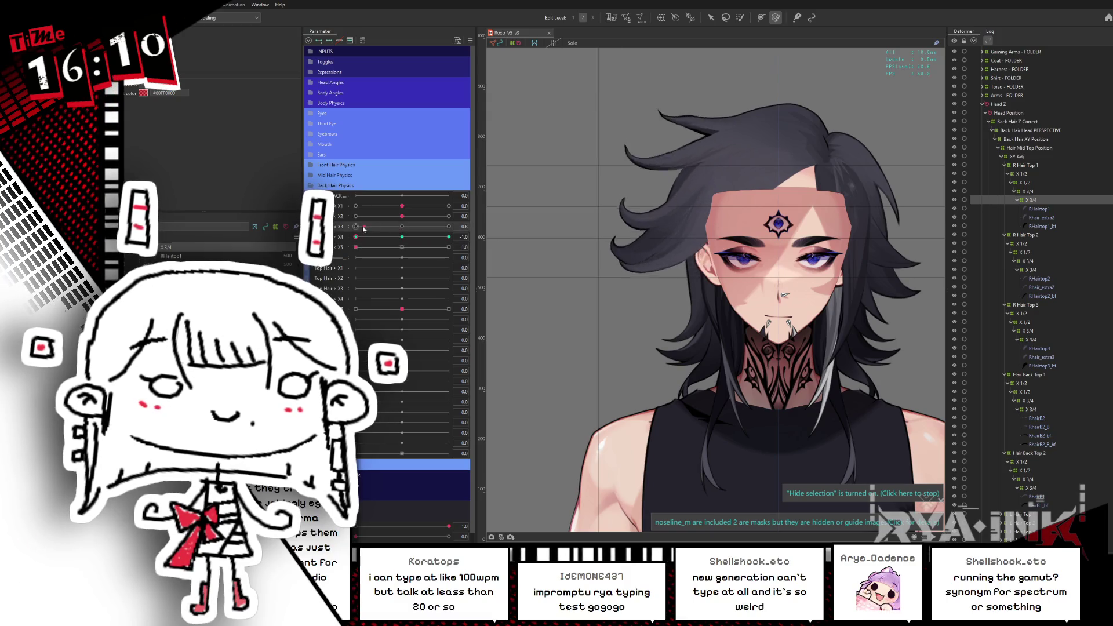
{"action": "left_click", "coordinate": [402, 247]}
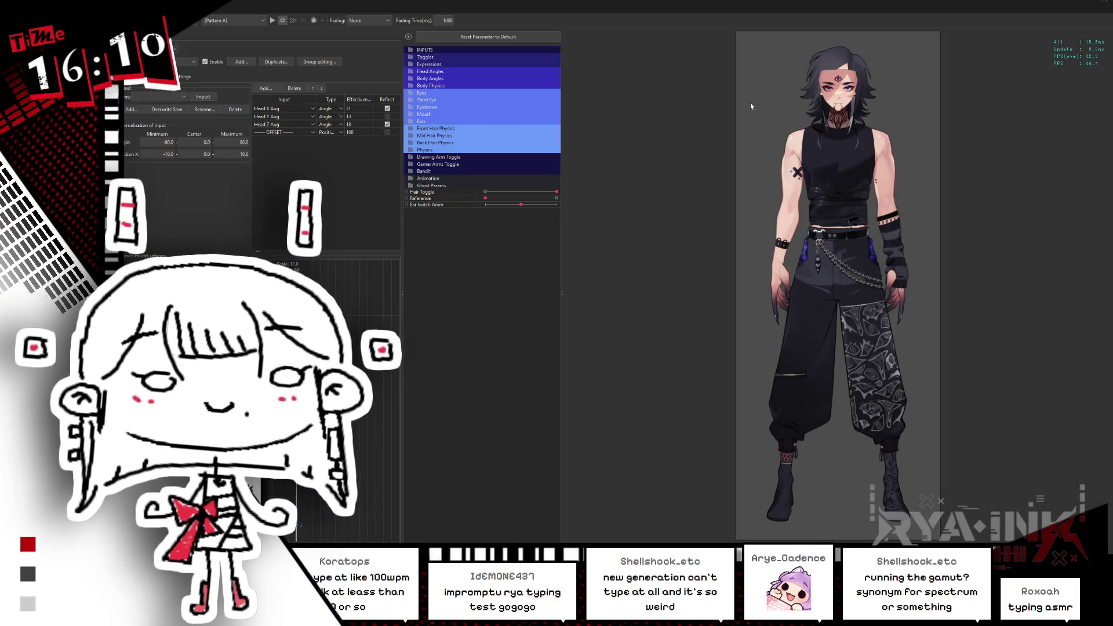
Duplicate the Mullet - < physics group and name the copy Back Hair Top <
{"action": "scroll", "coordinate": [786, 83], "scroll_direction": "up", "scroll_amount": 5}
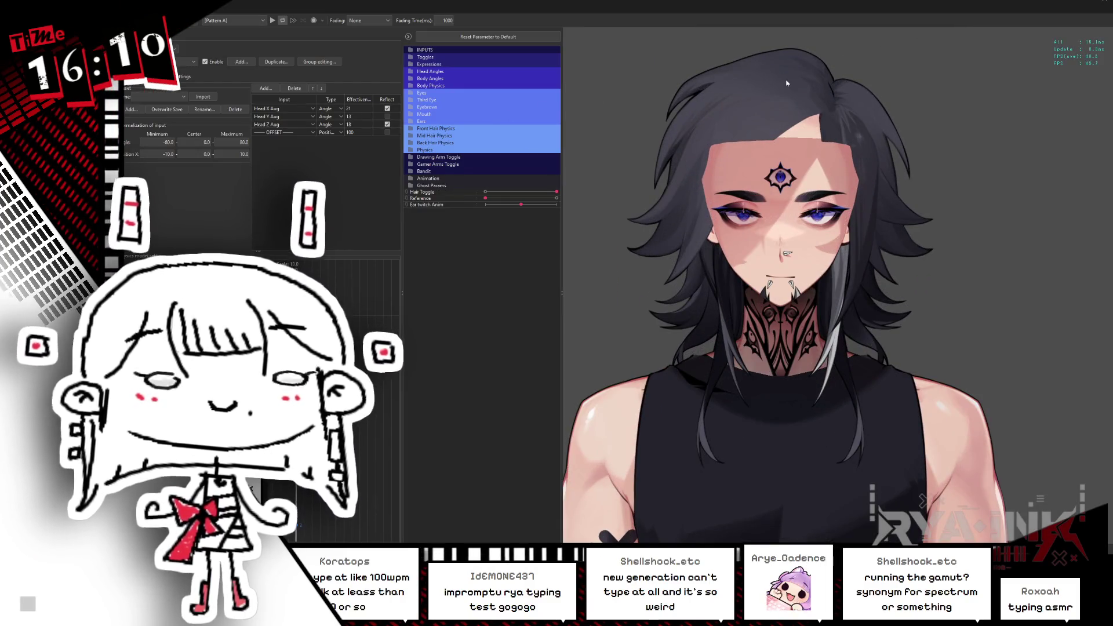
{"action": "left_click", "coordinate": [185, 61]}
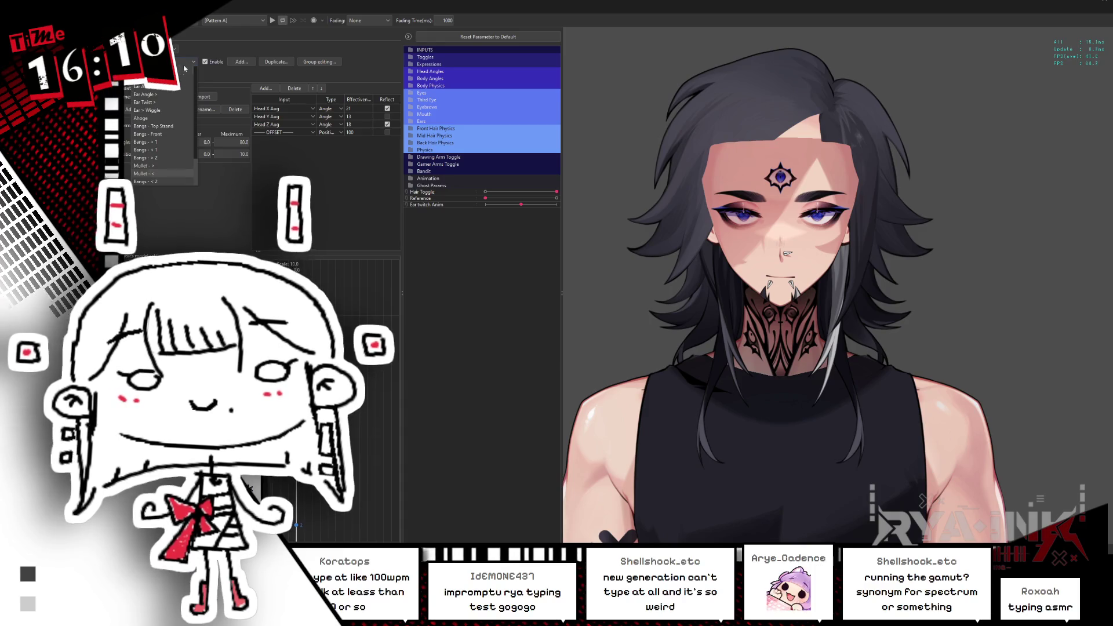
{"action": "left_click", "coordinate": [170, 174]}
{"action": "left_click", "coordinate": [276, 62]}
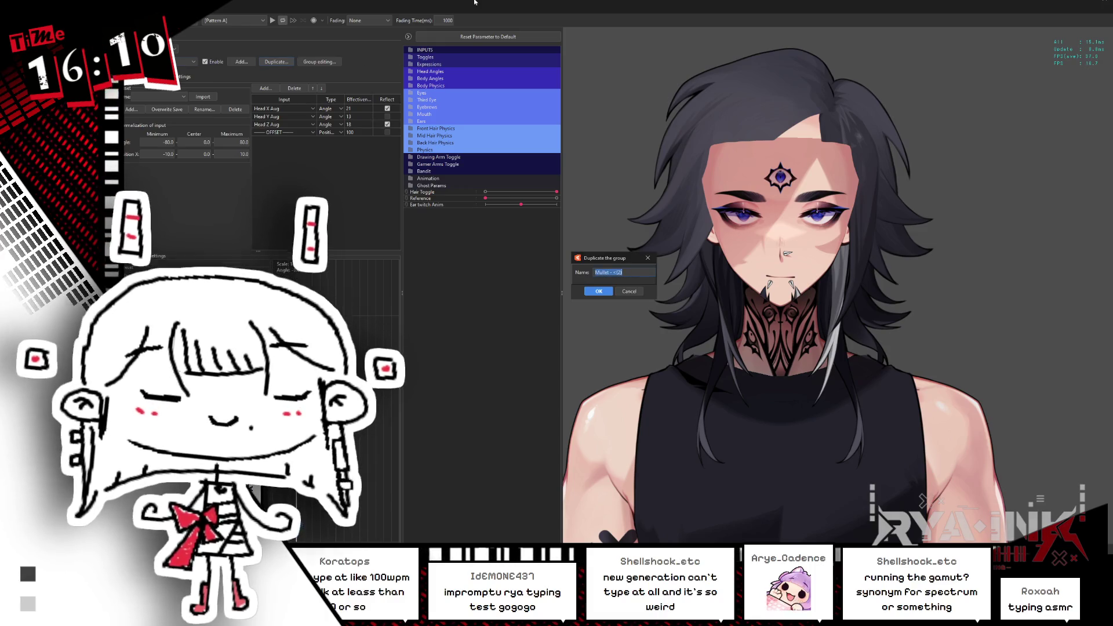
{"action": "type", "text": "Back Hair <"}
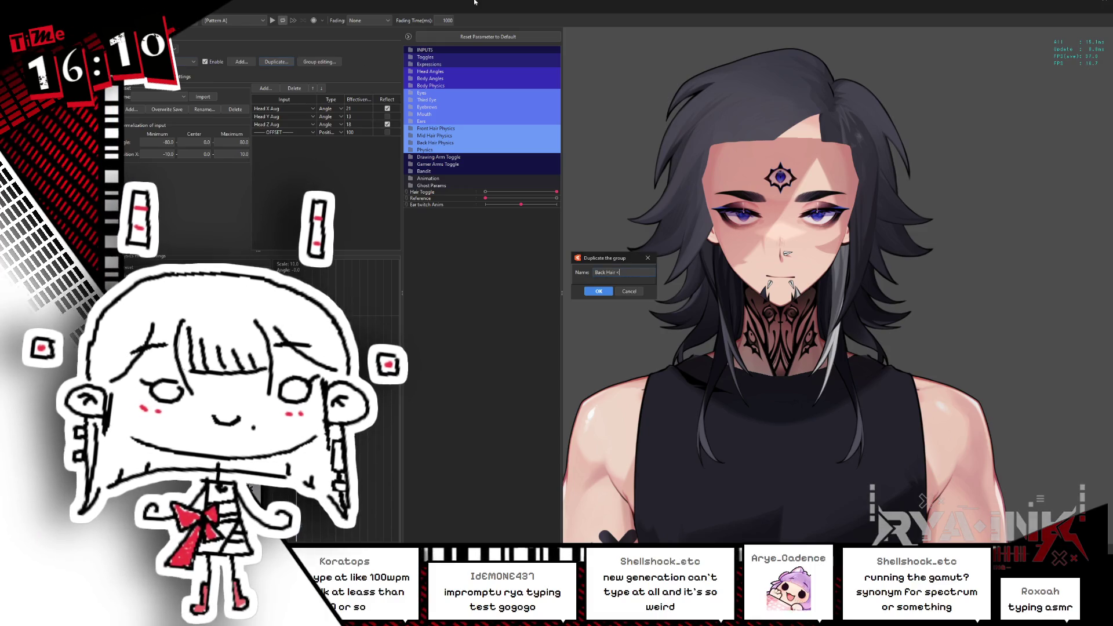
{"action": "key", "text": "BackSpace"}
{"action": "type", "text": "Top"}
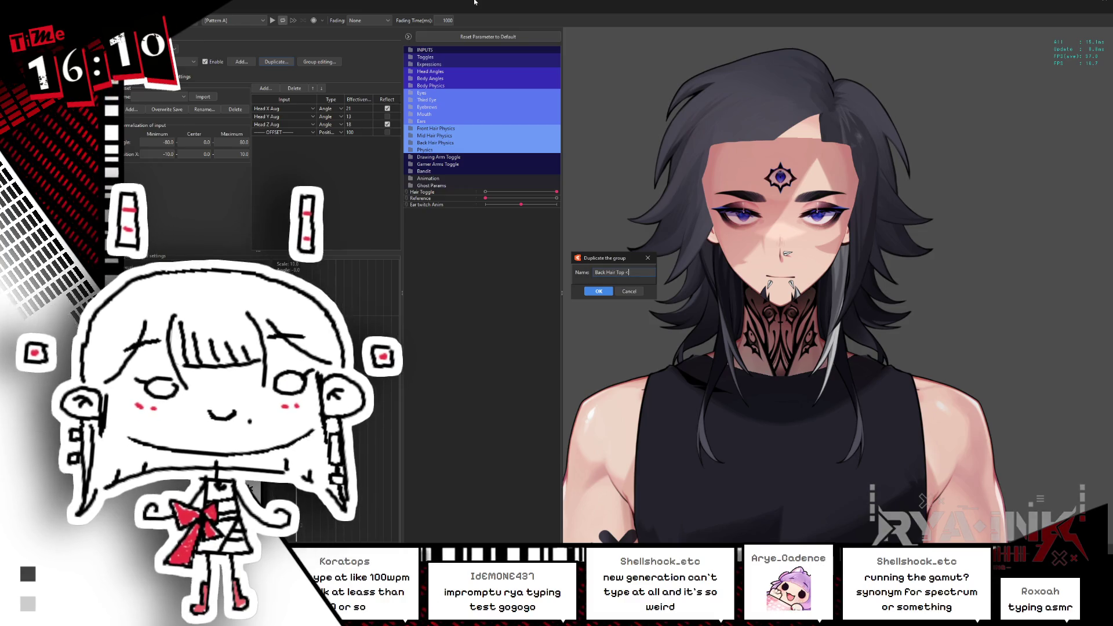
{"action": "key", "text": "Return"}
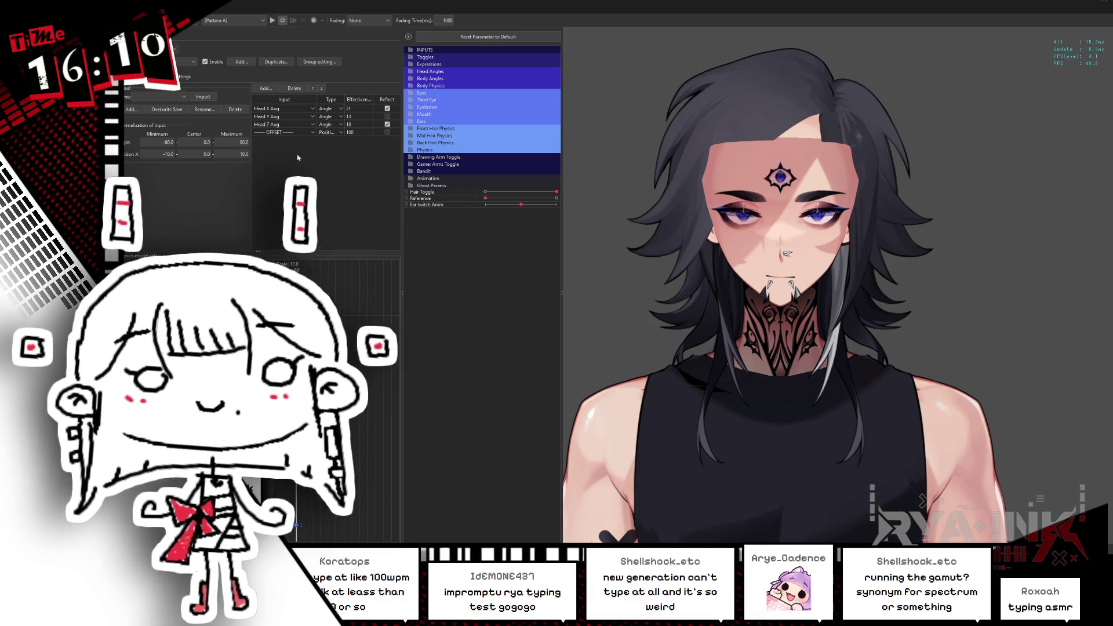
Set the Back Hair Top < outputs to Top Hair < X1–X5 and increase their output scales
{"action": "left_click", "coordinate": [189, 61]}
{"action": "left_click", "coordinate": [149, 182]}
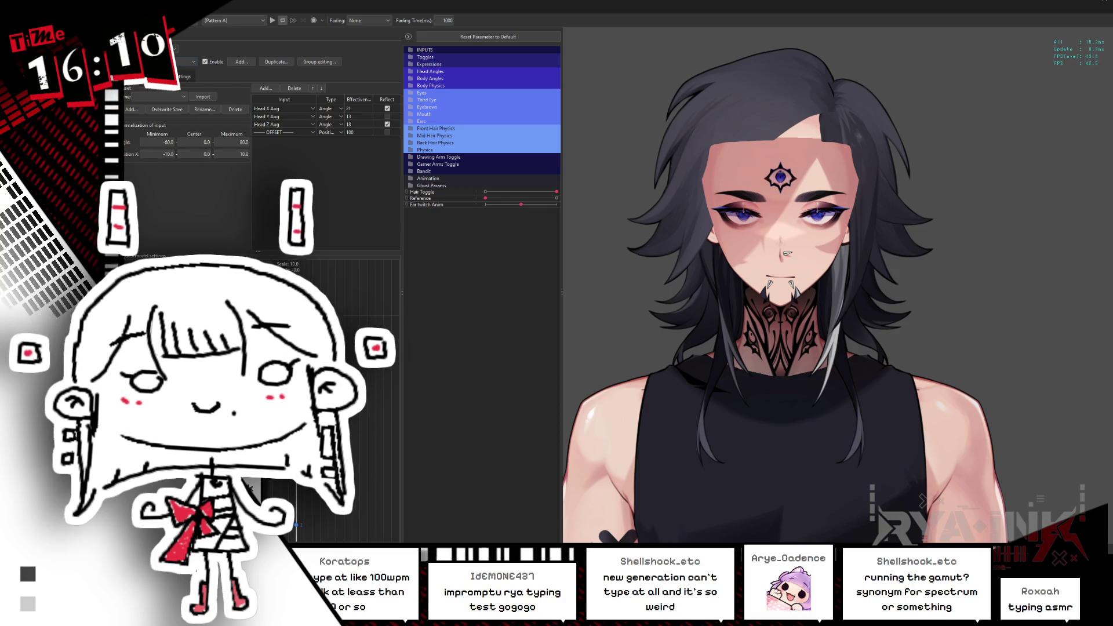
{"action": "left_click", "coordinate": [180, 76]}
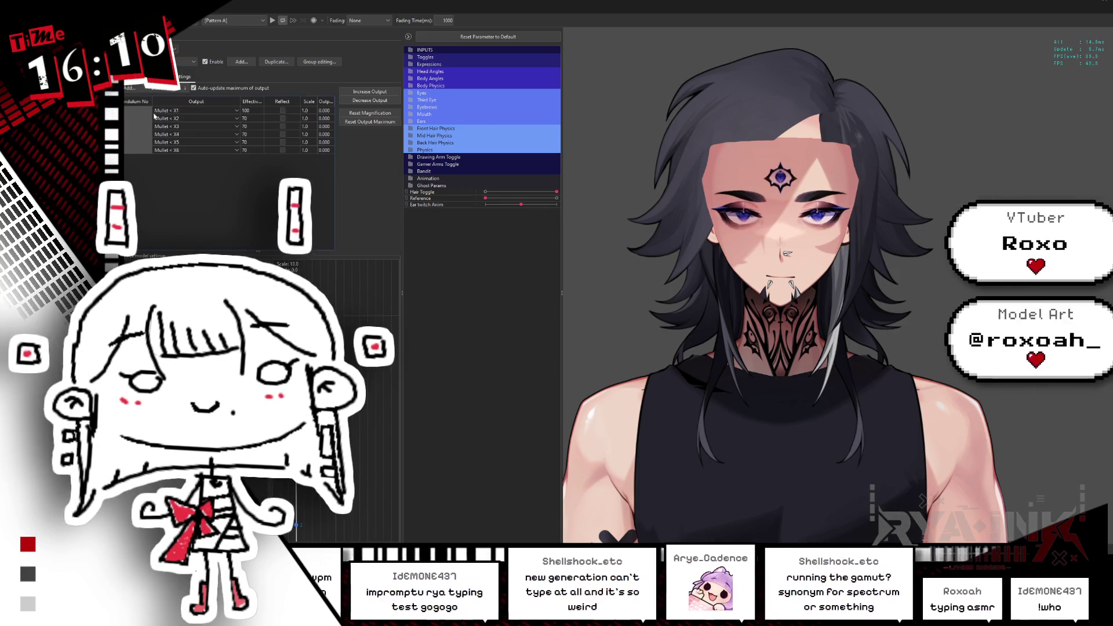
{"action": "left_click", "coordinate": [129, 88]}
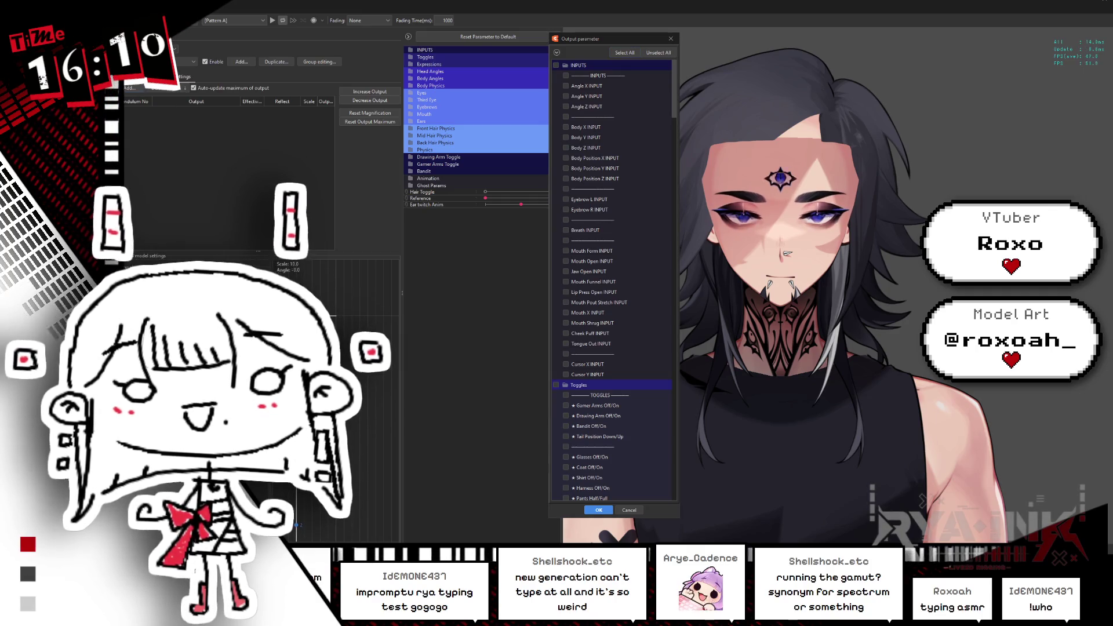
{"action": "left_click_drag", "start_coordinate": [590, 44], "coordinate": [339, 48]}
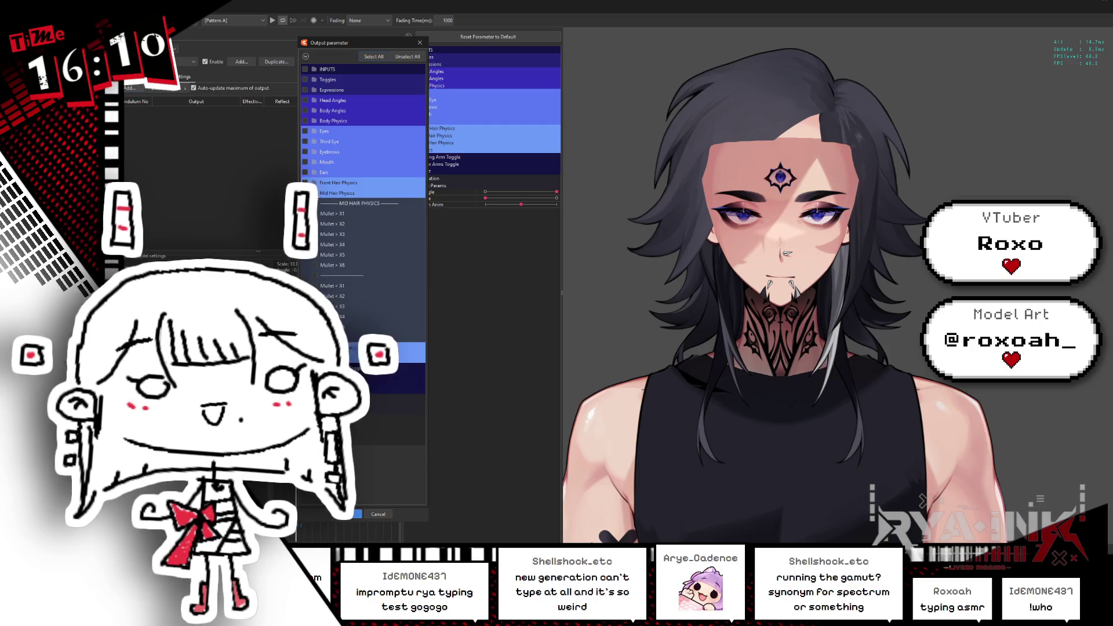
{"action": "left_click", "coordinate": [331, 205]}
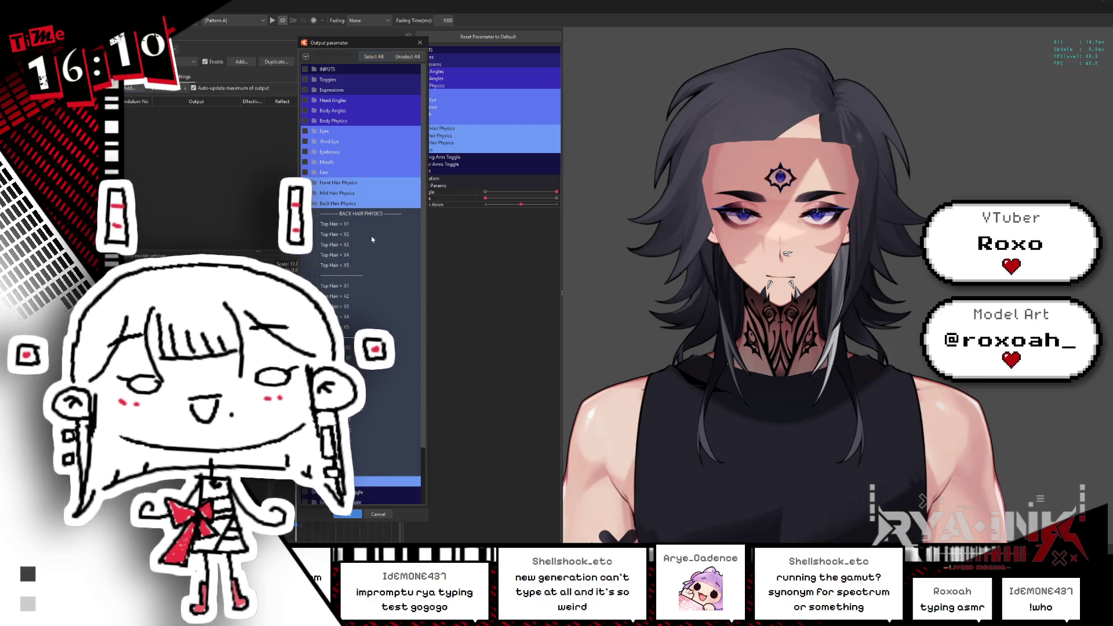
{"action": "left_click", "coordinate": [347, 514]}
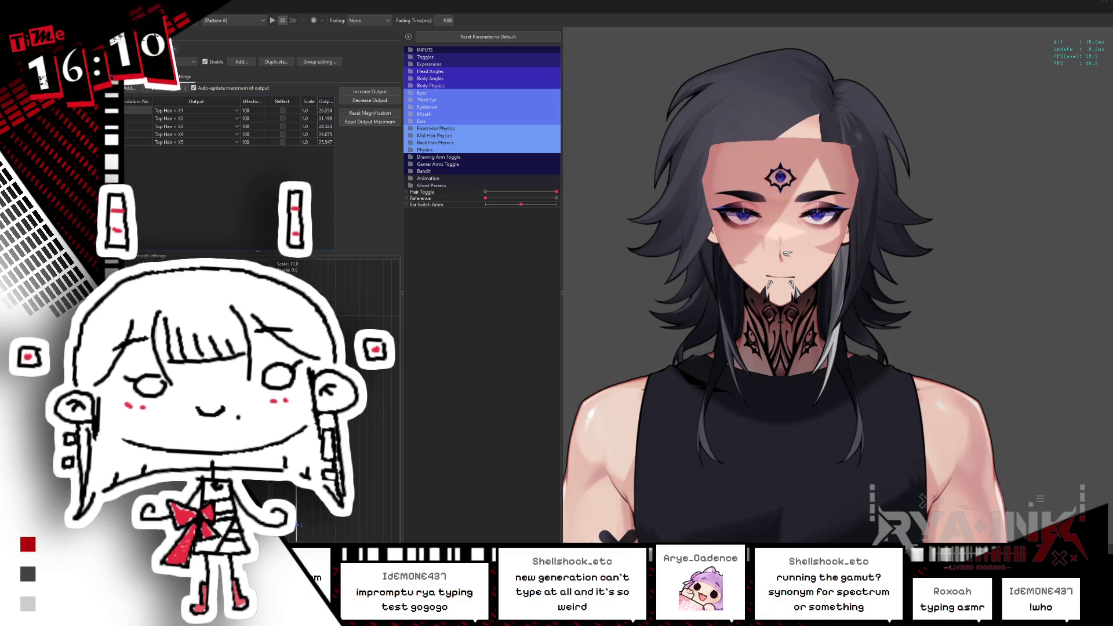
{"action": "left_click", "coordinate": [197, 110]}
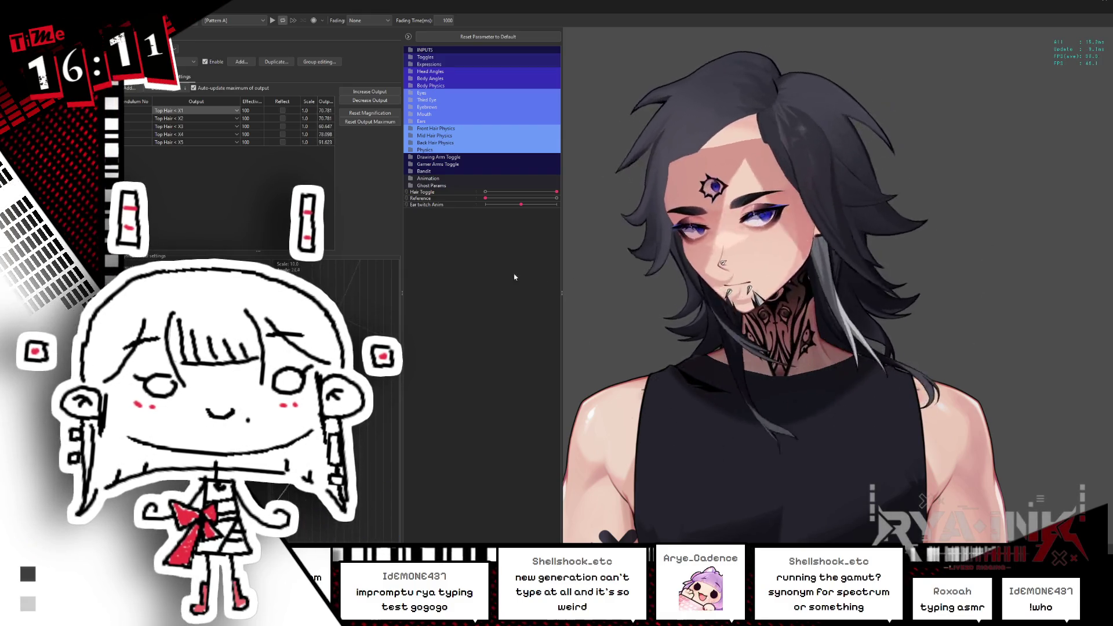
{"action": "left_click", "coordinate": [357, 102]}
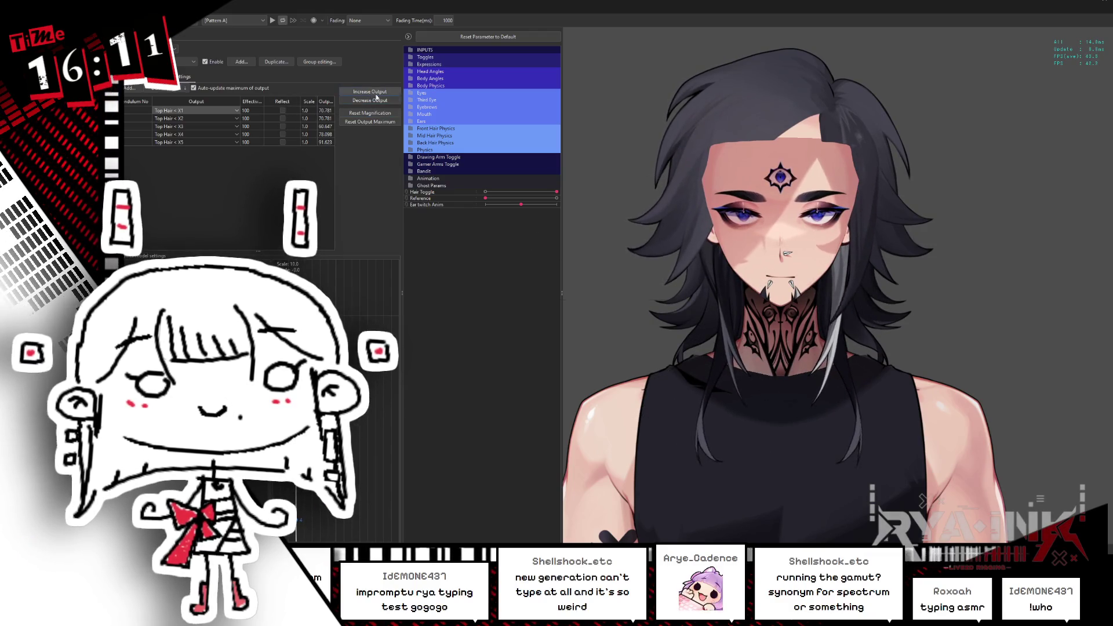
Close physics settings and select the R Hair Top 2, R Hair Top 3, Hair Back Top 1 and 2 deformers
{"action": "left_click", "coordinate": [1103, 3]}
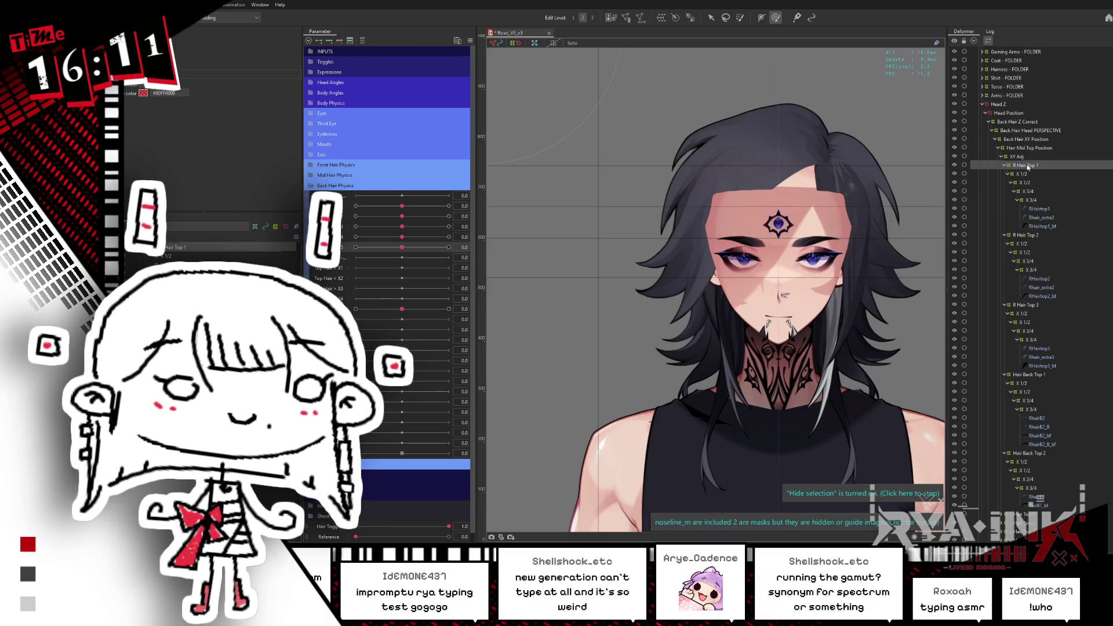
{"action": "left_click", "coordinate": [1029, 235], "text": "ctrl"}
{"action": "left_click", "coordinate": [1029, 304], "text": "ctrl"}
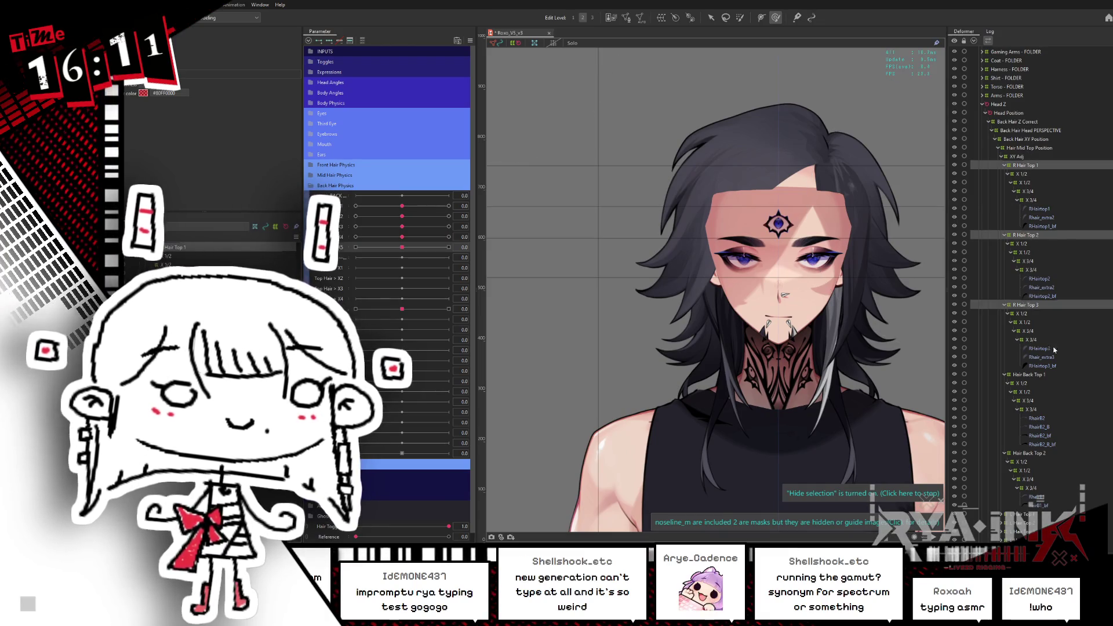
{"action": "left_click", "coordinate": [1030, 374], "text": "ctrl"}
{"action": "left_click", "coordinate": [1033, 455], "text": "ctrl"}
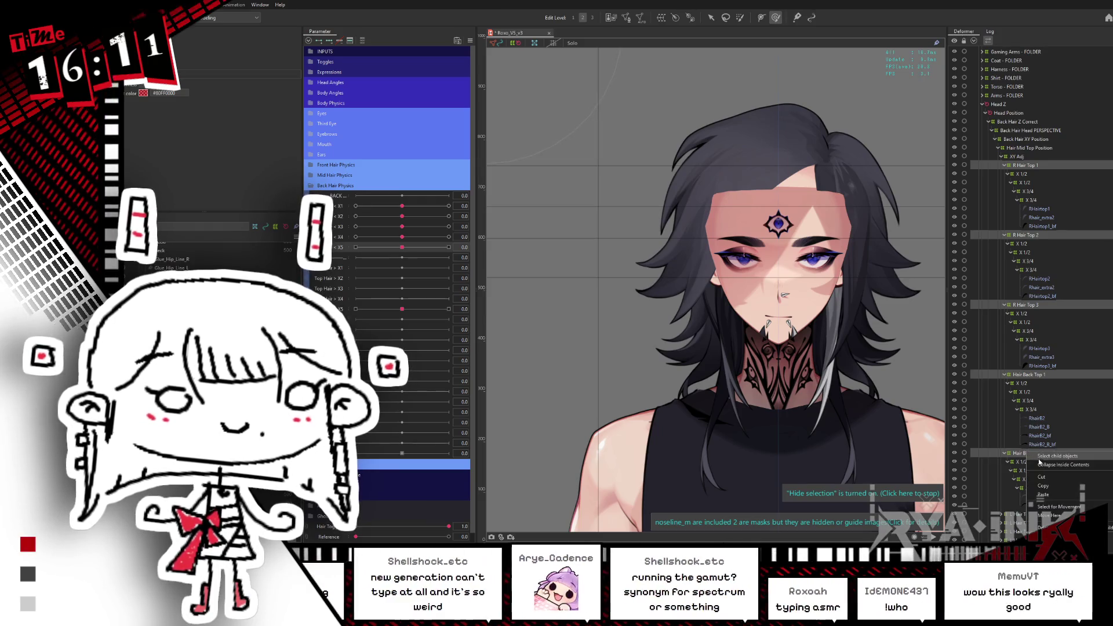
Select the Top Hair < X1 parameter and check the parameter panel options without changing anything
{"action": "left_click", "coordinate": [371, 206]}
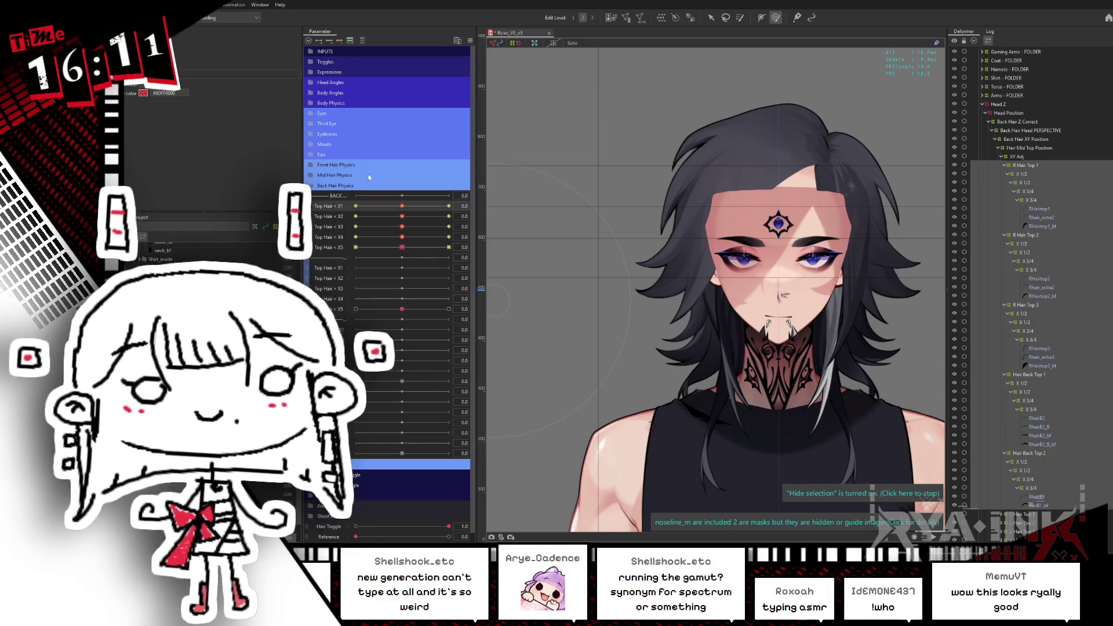
{"action": "left_click", "coordinate": [468, 41]}
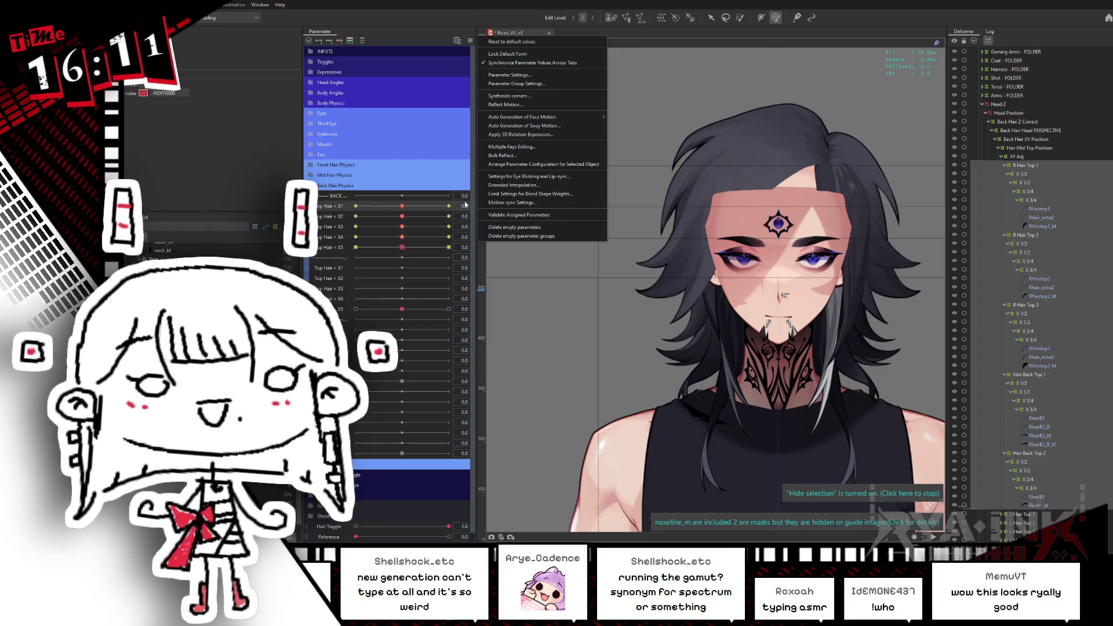
{"action": "key", "text": "Escape"}
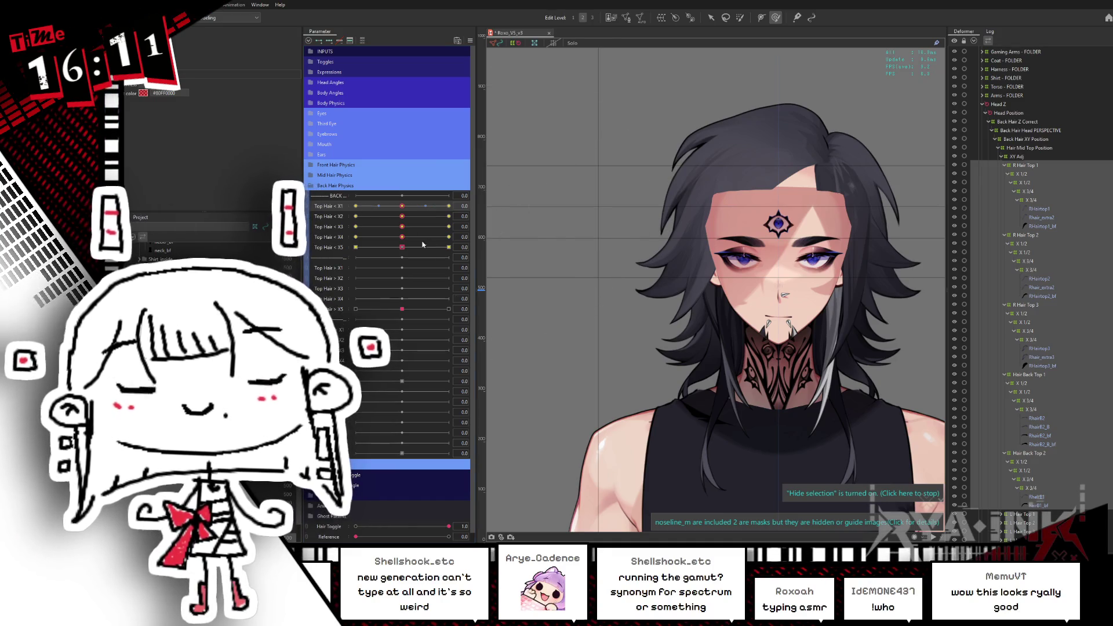
{"action": "mouse_move", "coordinate": [368, 219]}
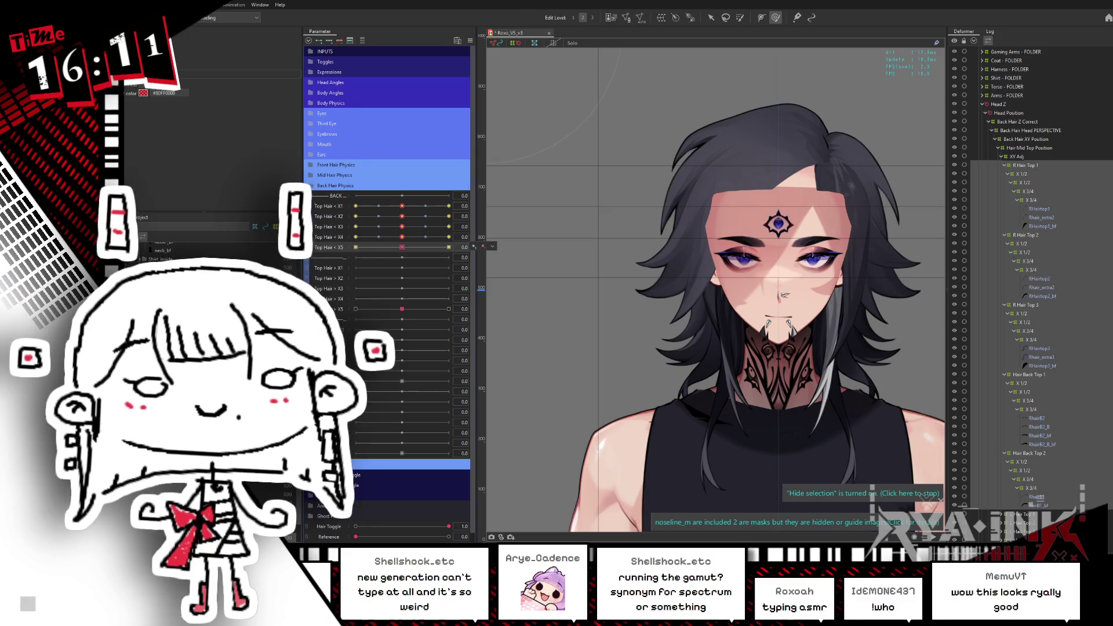
Multi-select the RHairtop2, Rhair_extra2, RHairtop2_bf, RHairtop3, Rhair_extra3 and RHairtop3_bf meshes
{"action": "left_click", "coordinate": [1042, 213]}
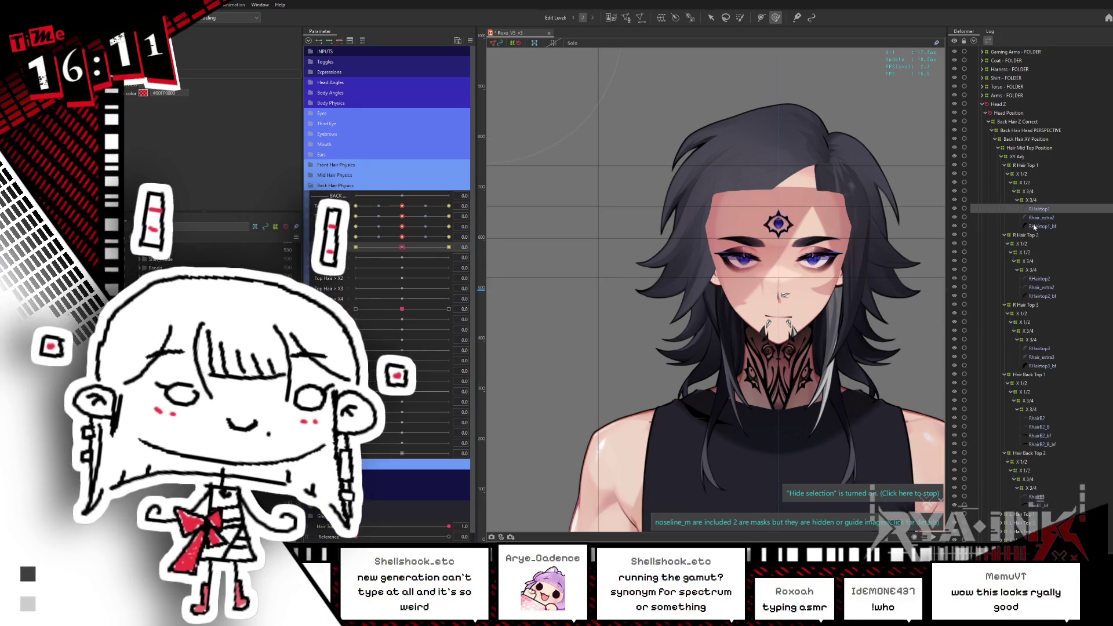
{"action": "left_click", "coordinate": [1040, 287]}
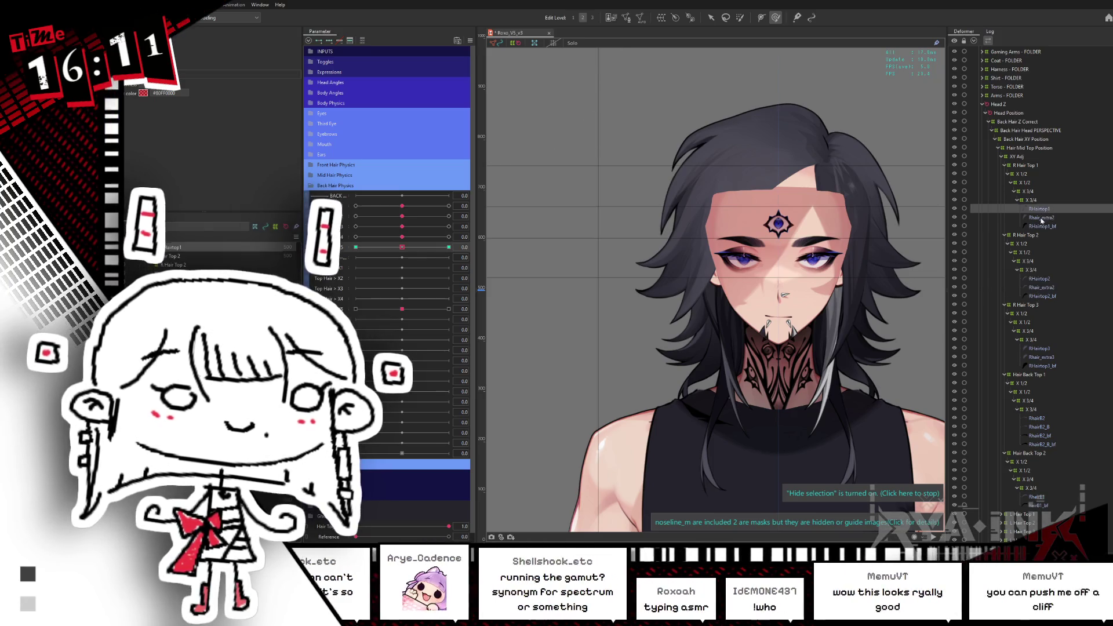
{"action": "left_click", "coordinate": [1044, 211]}
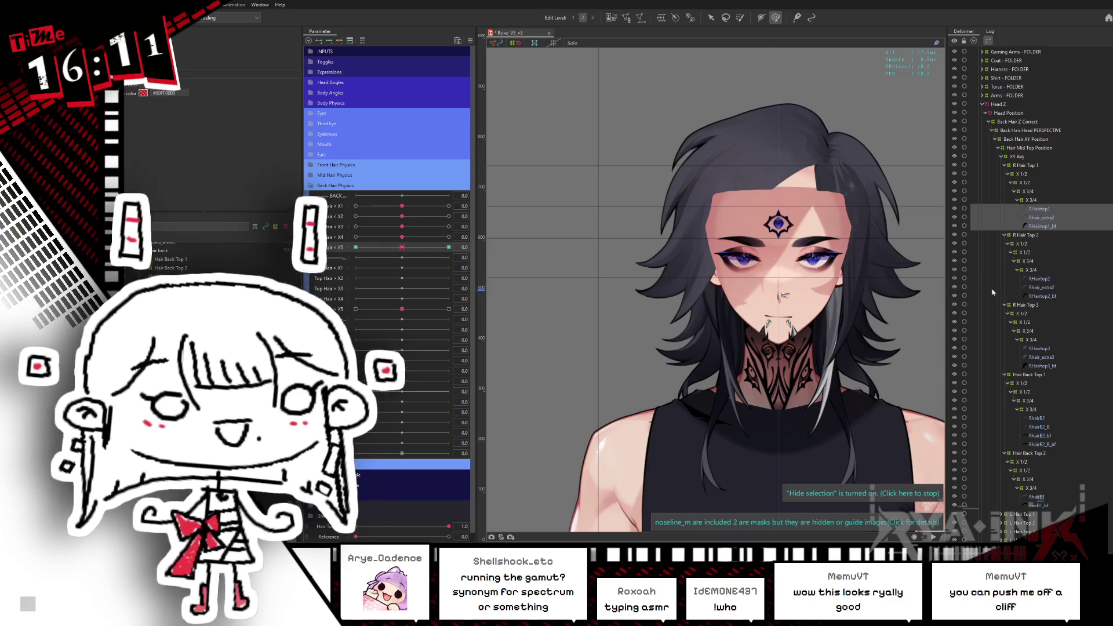
{"action": "left_click", "coordinate": [1041, 280], "text": "ctrl"}
{"action": "left_click", "coordinate": [1041, 287], "text": "ctrl"}
{"action": "left_click", "coordinate": [1042, 296], "text": "ctrl"}
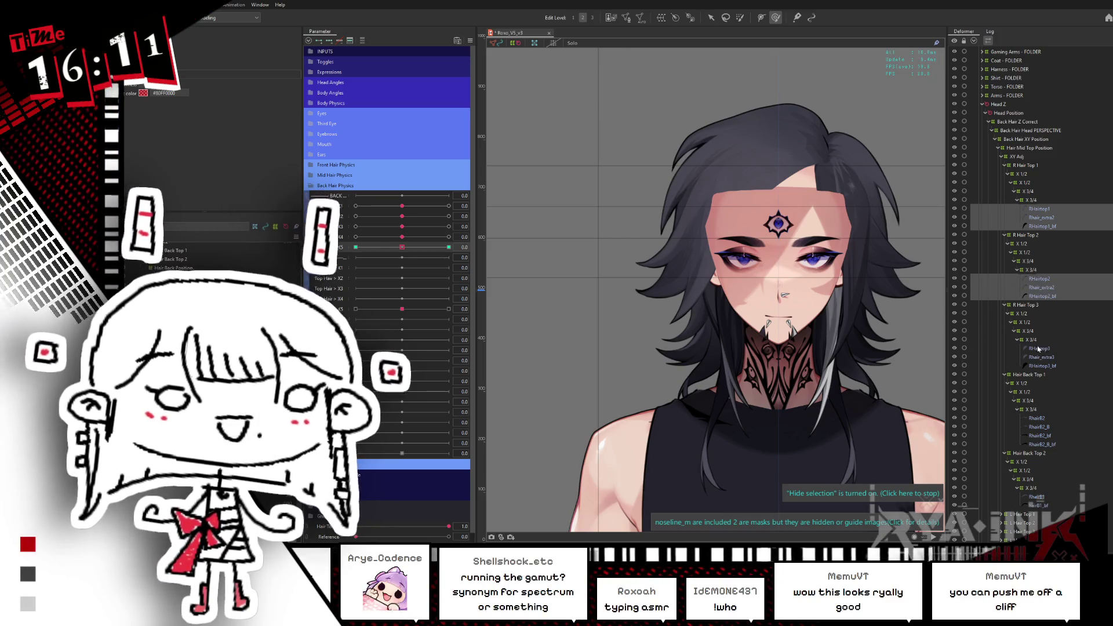
{"action": "left_click", "coordinate": [1038, 349], "text": "ctrl"}
{"action": "left_click", "coordinate": [1038, 358], "text": "ctrl"}
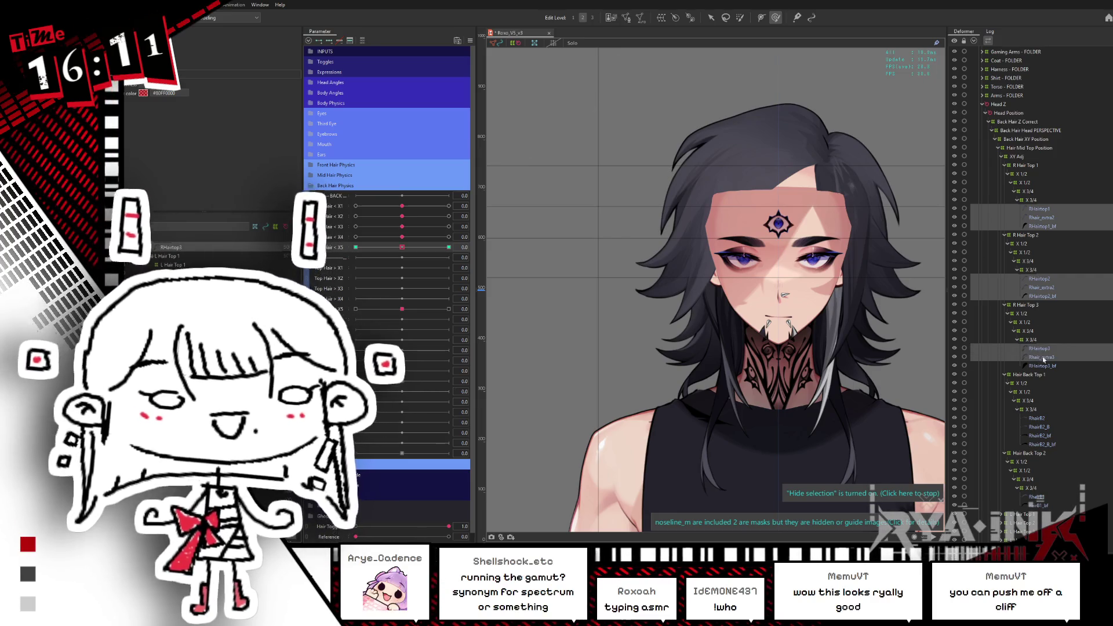
{"action": "left_click", "coordinate": [1038, 366], "text": "ctrl"}
Add RHairB2, RHairB2_B, RHairB2_bf, RhairB2_B_bf, RhairB1 and RhairB1_bf to the selection
{"action": "left_click", "coordinate": [1036, 417], "text": "ctrl"}
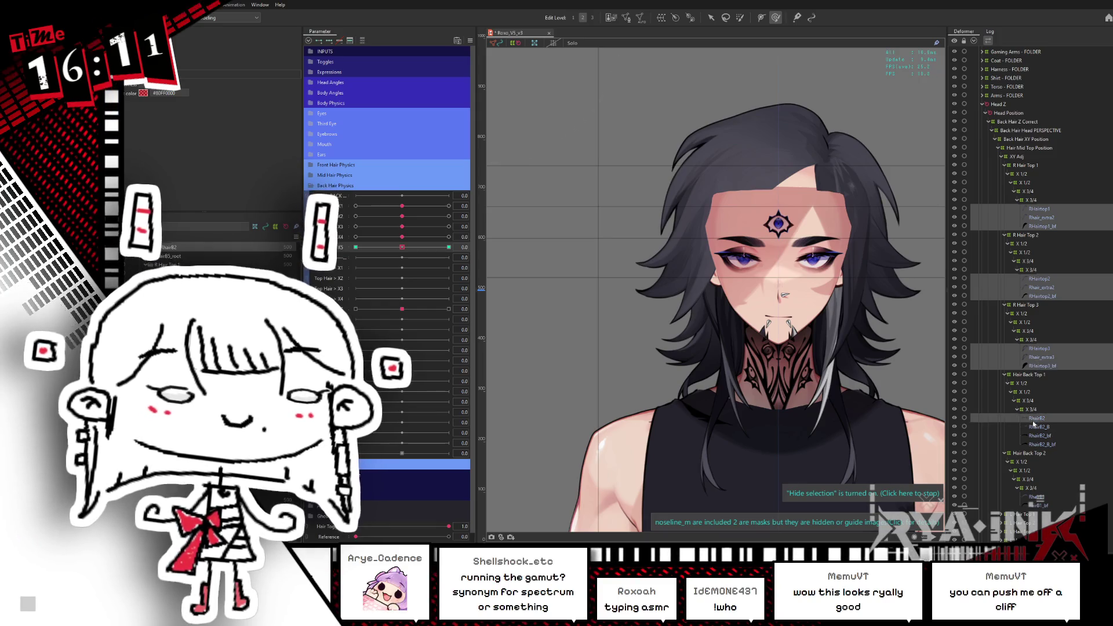
{"action": "left_click", "coordinate": [1036, 427], "text": "ctrl"}
{"action": "left_click", "coordinate": [1039, 435], "text": "ctrl"}
{"action": "left_click", "coordinate": [1041, 444], "text": "ctrl"}
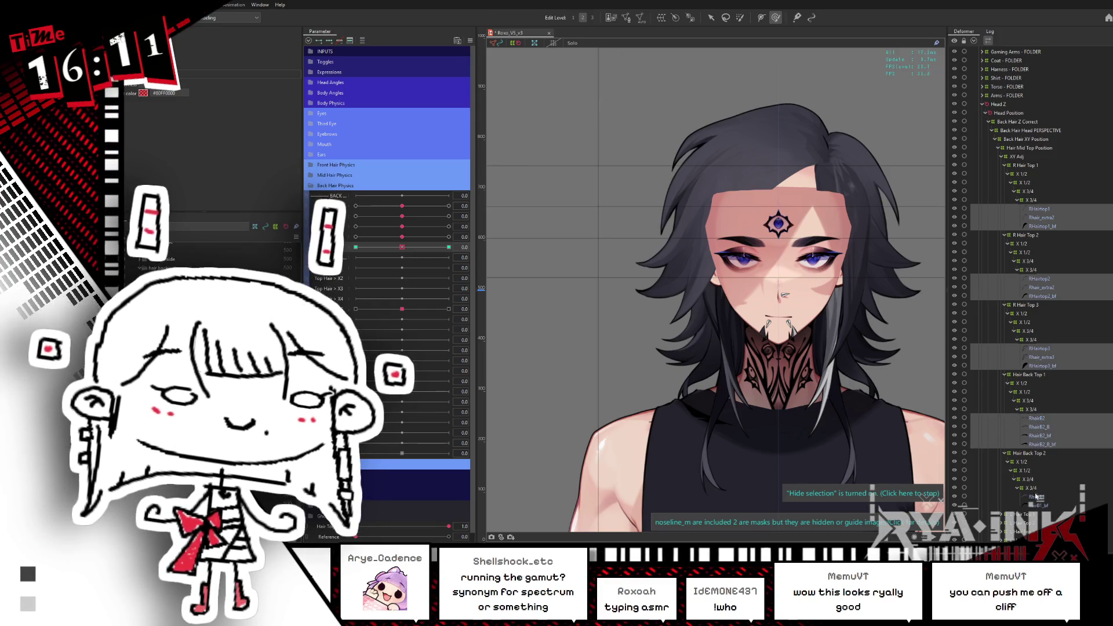
{"action": "left_click", "coordinate": [1036, 497], "text": "ctrl"}
{"action": "left_click", "coordinate": [1033, 505], "text": "ctrl"}
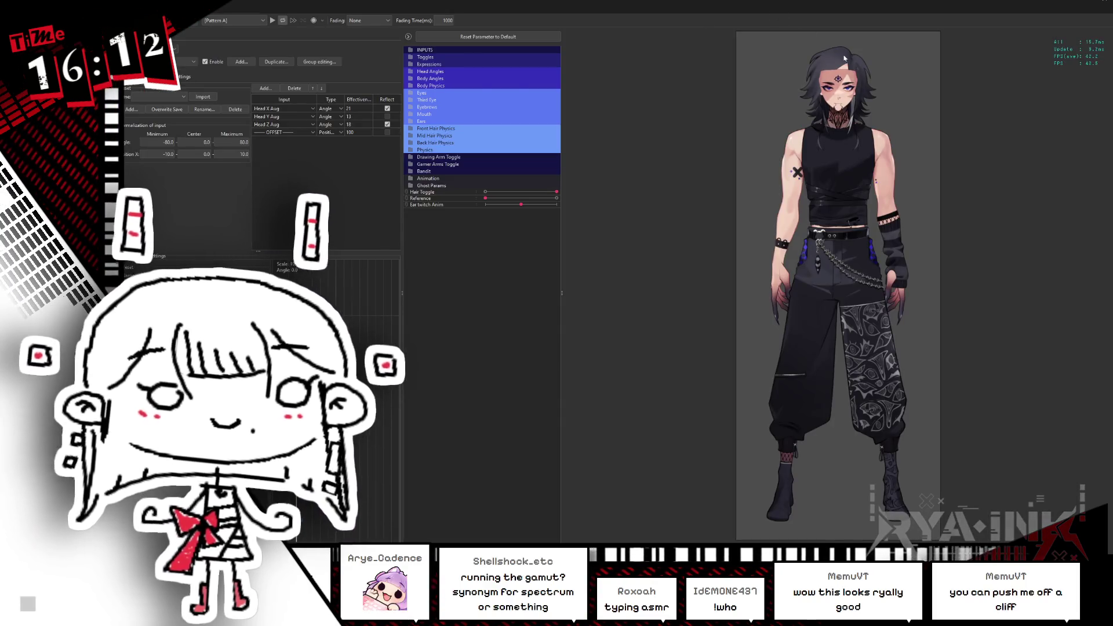
{"action": "scroll", "coordinate": [829, 294], "scroll_direction": "up", "scroll_amount": 3}
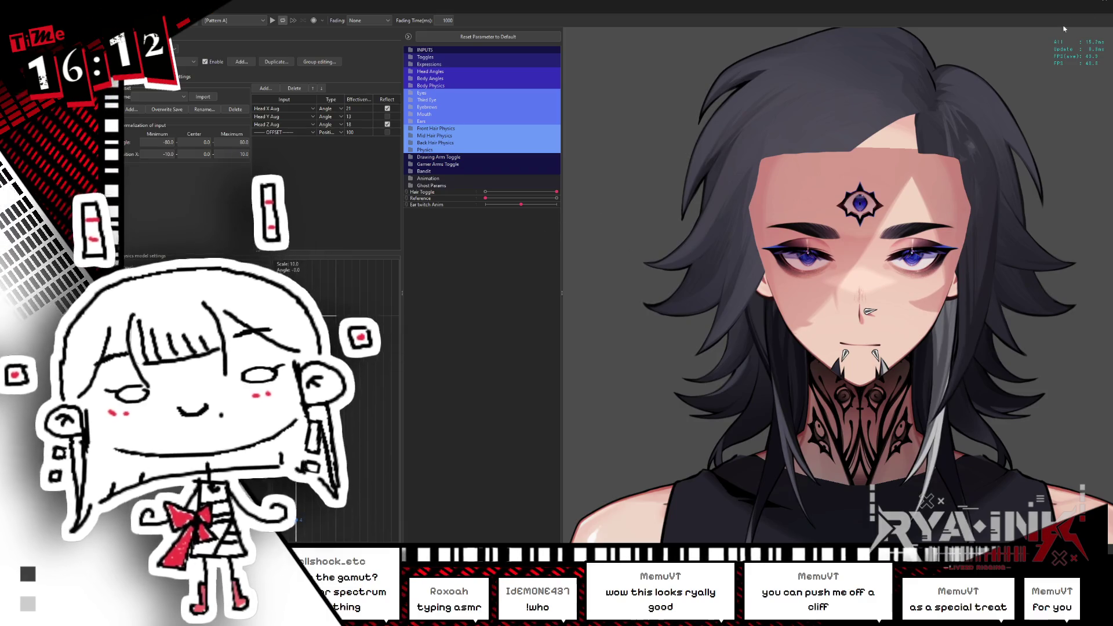
{"action": "left_click", "coordinate": [1105, 3]}
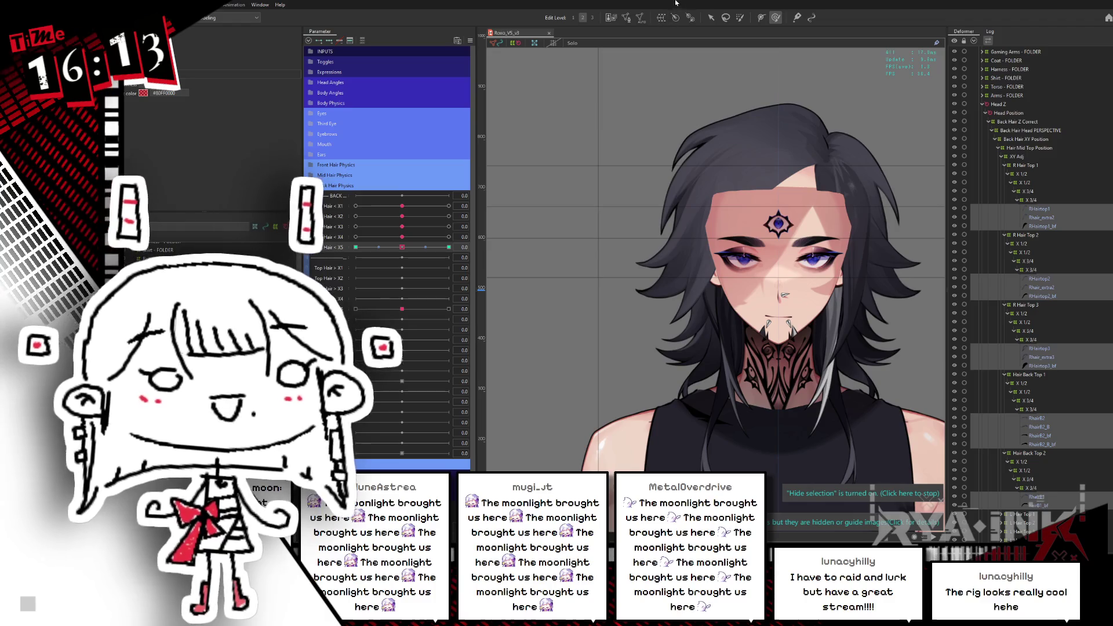
Undo twice to unhide the front hair and ears, then view the full model in the physics preview
{"action": "key", "text": "alt+Tab"}
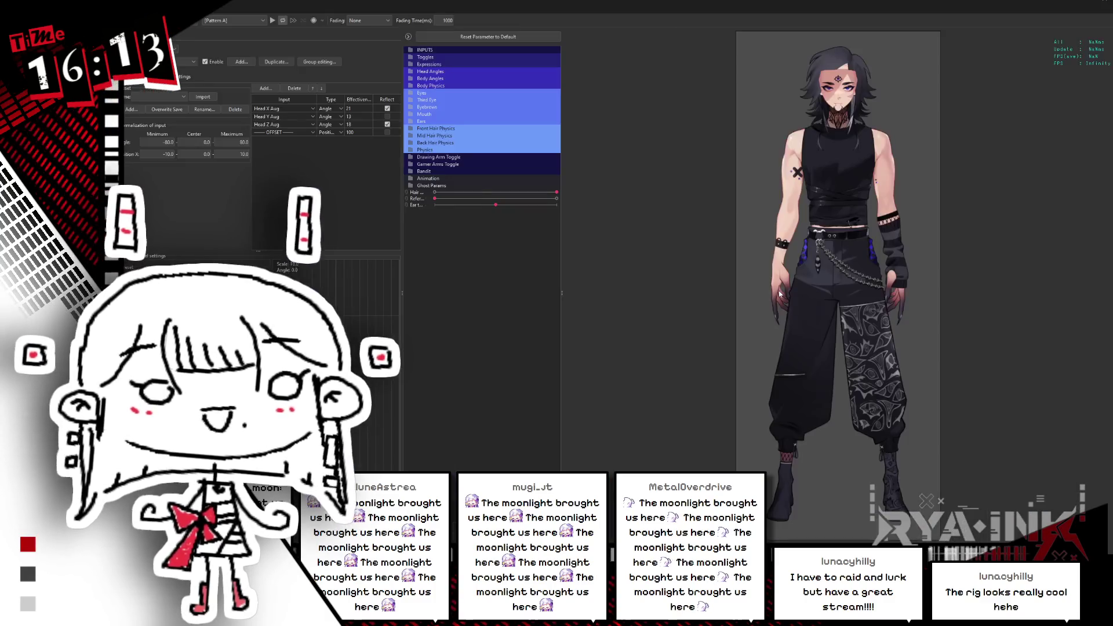
{"action": "scroll", "coordinate": [842, 37], "scroll_direction": "up", "scroll_amount": 5}
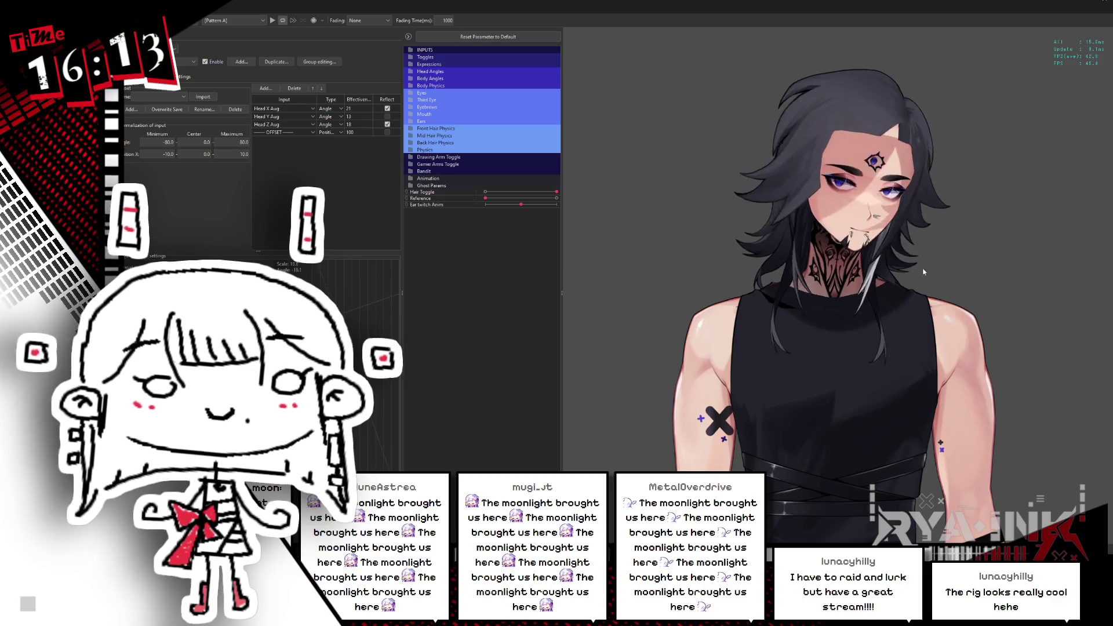
{"action": "key", "text": "alt+Tab"}
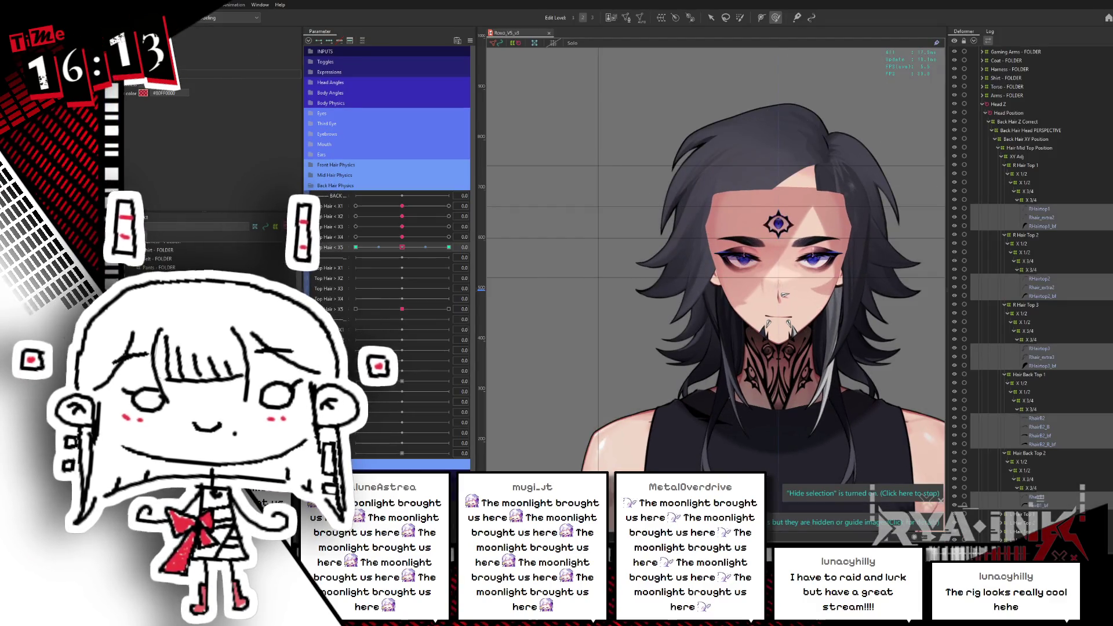
{"action": "key", "text": "ctrl+z"}
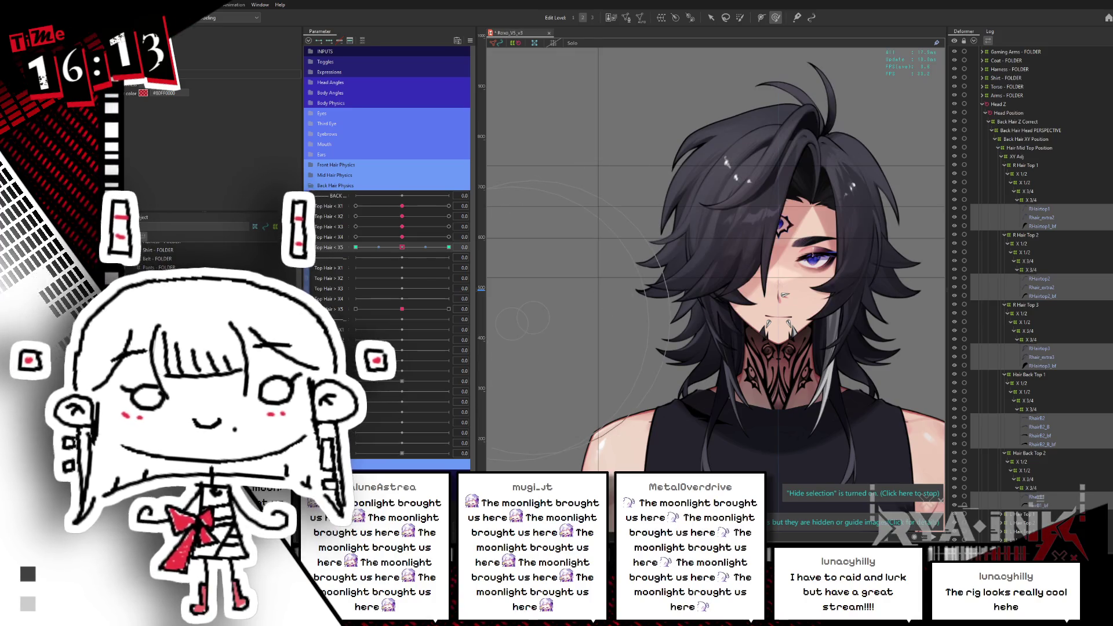
{"action": "key", "text": "ctrl+z"}
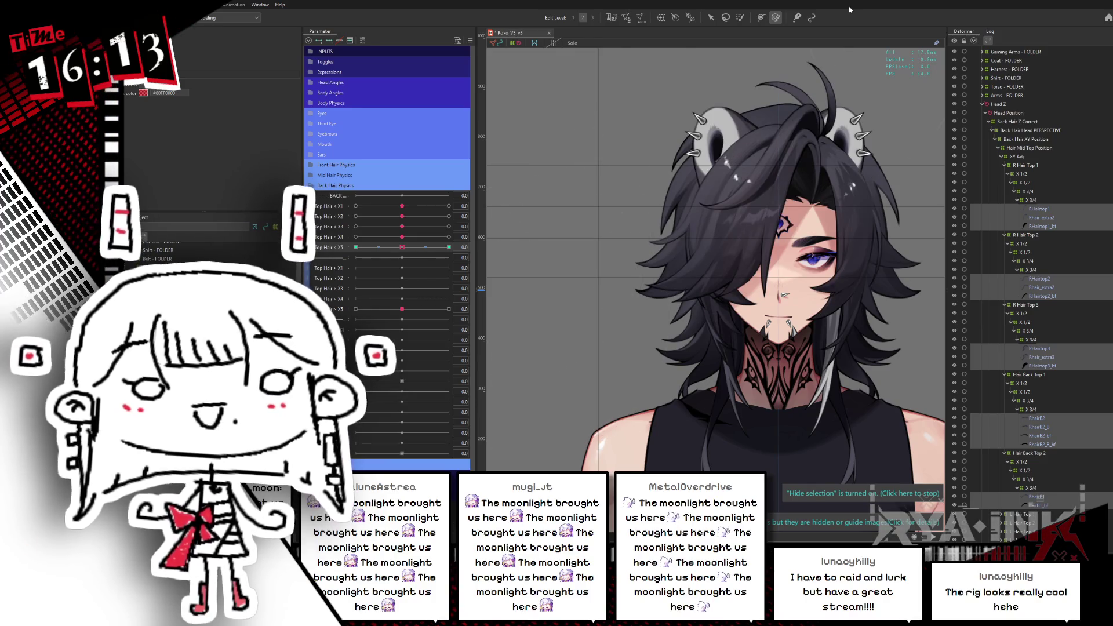
{"action": "key", "text": "alt+Tab"}
{"action": "scroll", "coordinate": [790, 222], "scroll_direction": "up", "scroll_amount": 5}
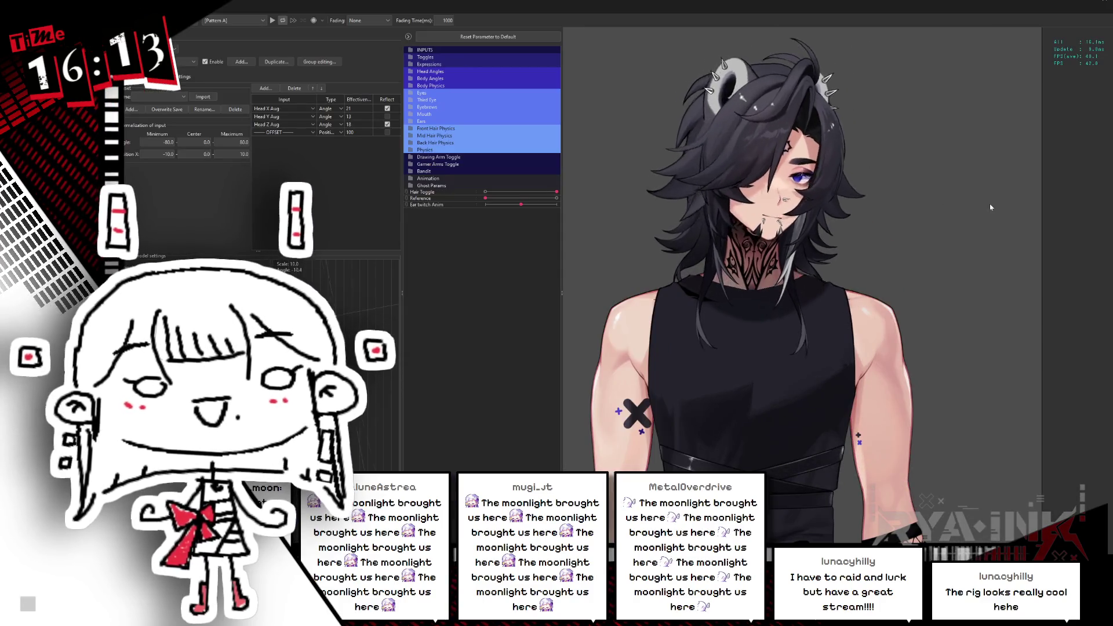
{"action": "scroll", "coordinate": [794, 244], "scroll_direction": "up", "scroll_amount": 3}
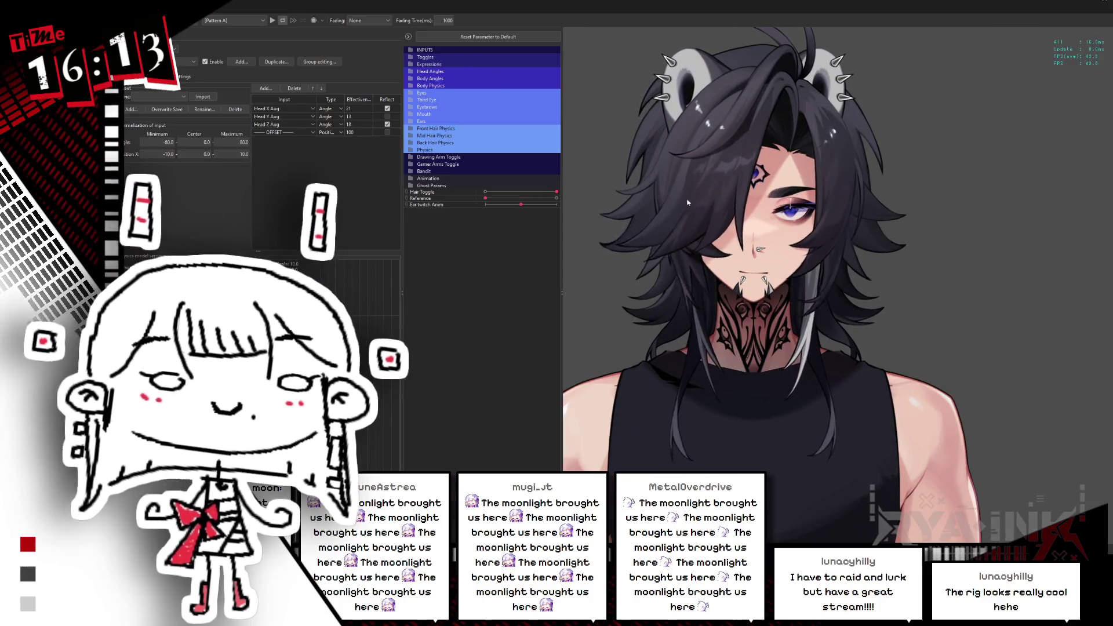
{"action": "scroll", "coordinate": [810, 295], "scroll_direction": "up", "scroll_amount": 2}
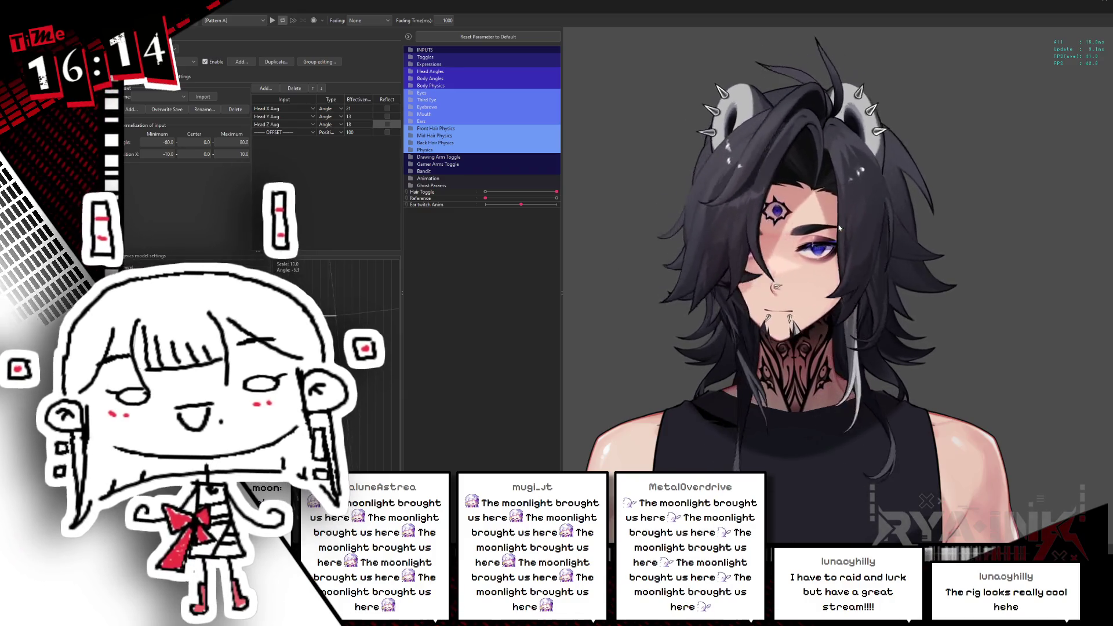
{"action": "scroll", "coordinate": [747, 207], "scroll_direction": "up", "scroll_amount": 3}
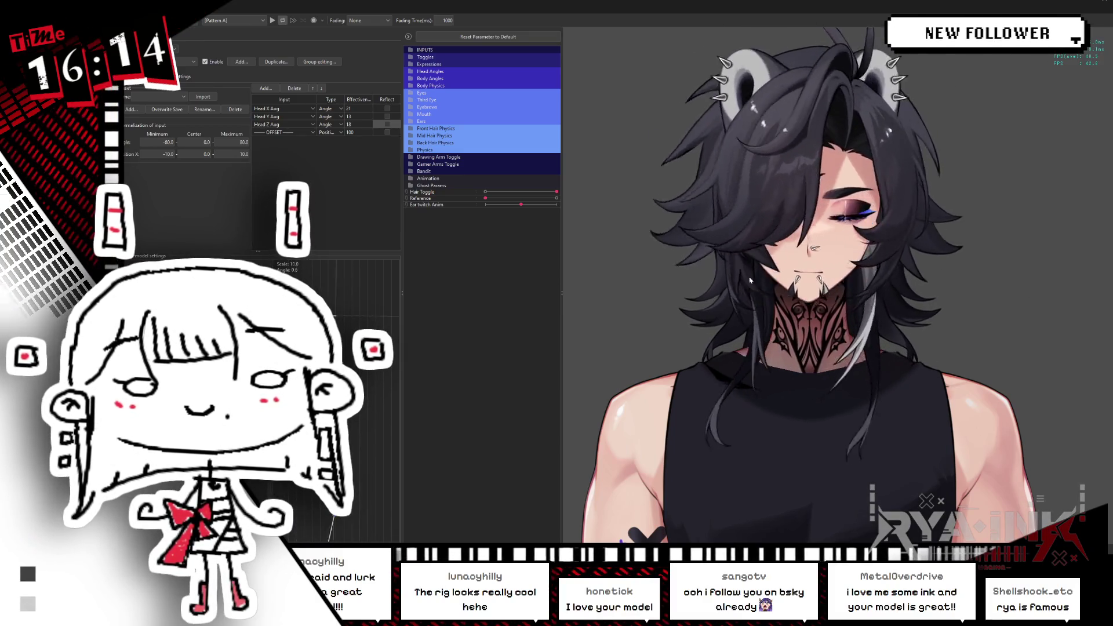
{"action": "scroll", "coordinate": [930, 215], "scroll_direction": "down", "scroll_amount": 2}
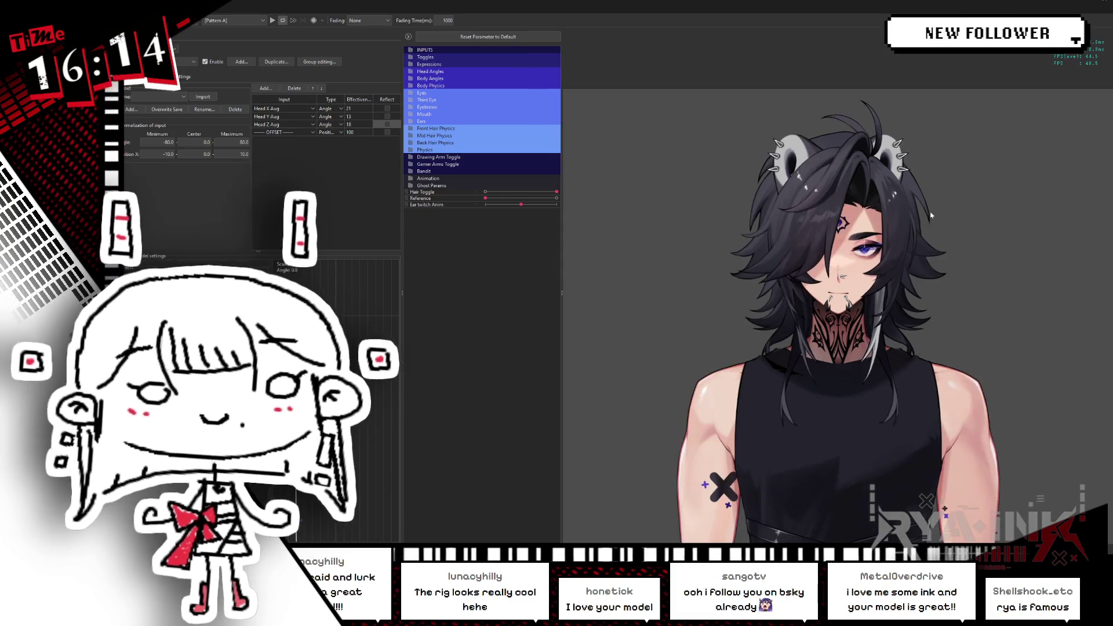
{"action": "scroll", "coordinate": [863, 174], "scroll_direction": "up", "scroll_amount": 2}
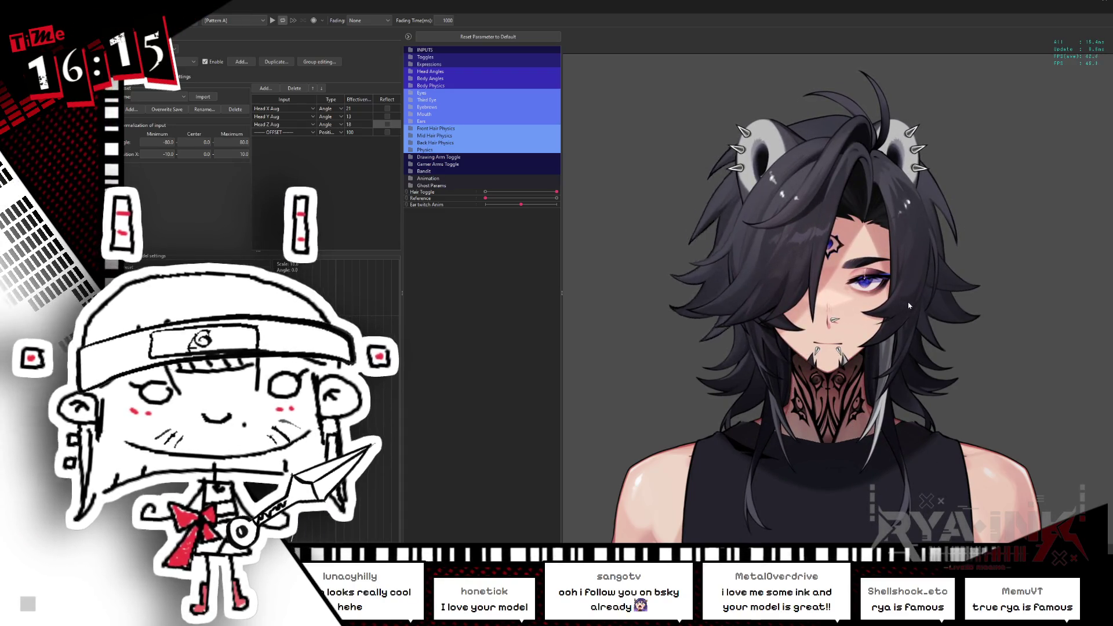
Reset the Top Hair < X1–X5 output magnifications to 1.0, then fit them to each parameter's range
{"action": "left_click", "coordinate": [184, 76]}
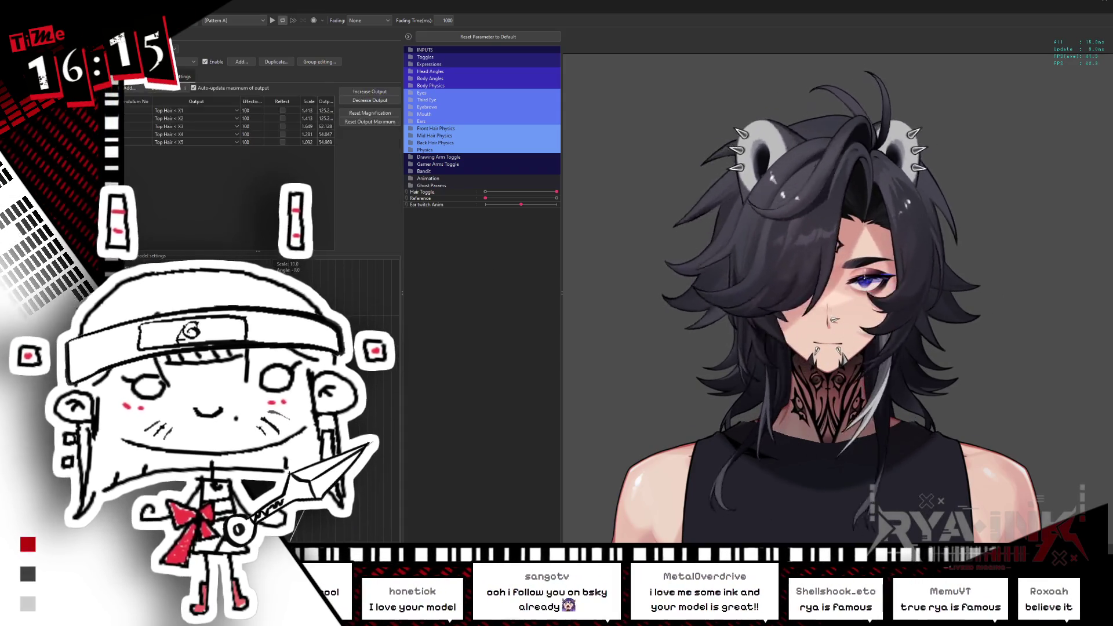
{"action": "left_click", "coordinate": [370, 113]}
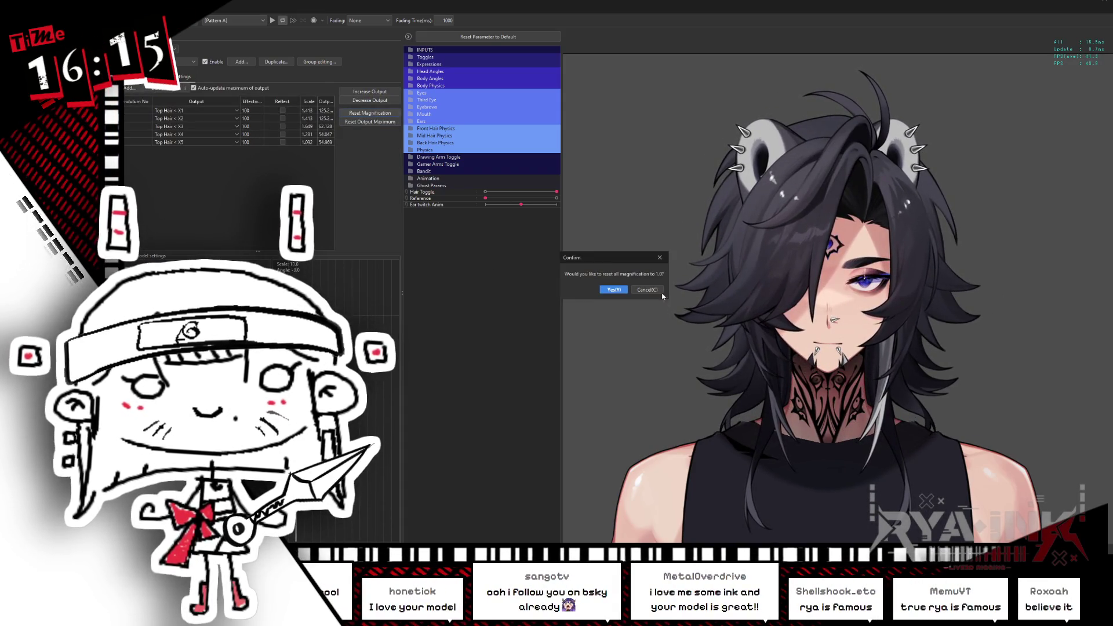
{"action": "left_click", "coordinate": [613, 289]}
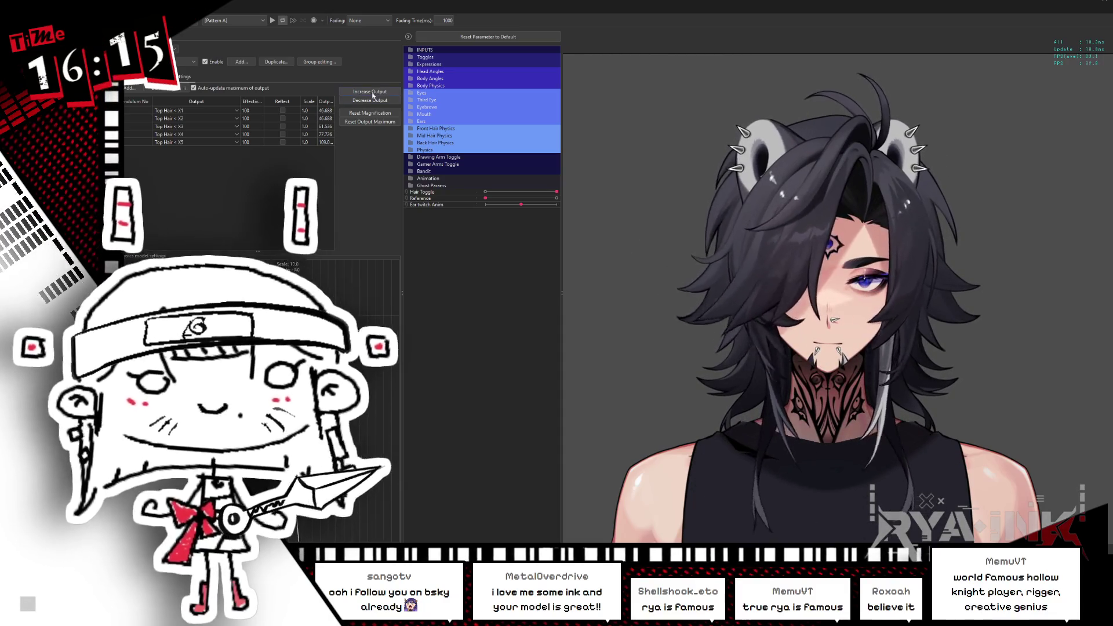
{"action": "left_click", "coordinate": [369, 113]}
{"action": "left_click", "coordinate": [641, 292]}
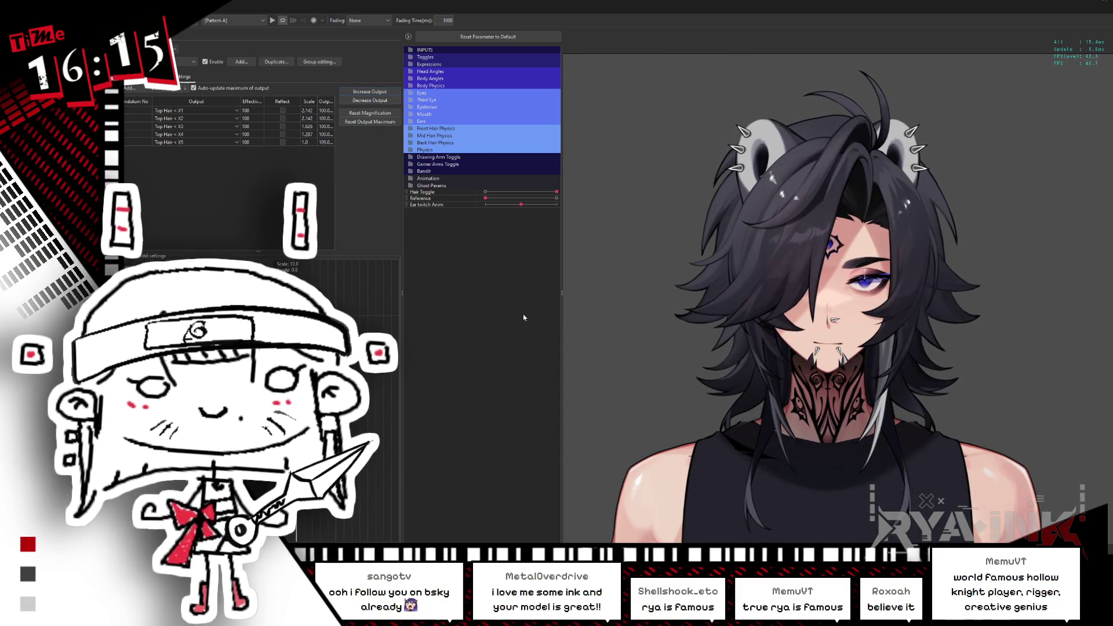
{"action": "left_click", "coordinate": [359, 111]}
{"action": "left_click", "coordinate": [641, 291]}
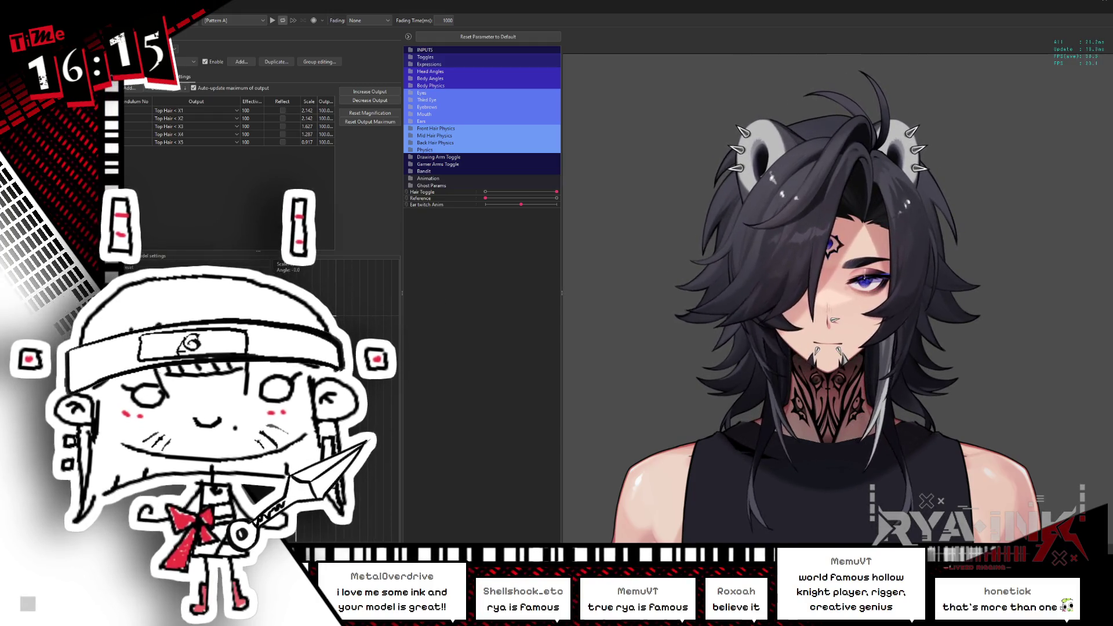
Enter 0.38 in the set-for-all value prompt and close it
{"action": "left_click", "coordinate": [303, 176]}
{"action": "type", "text": "0.38"}
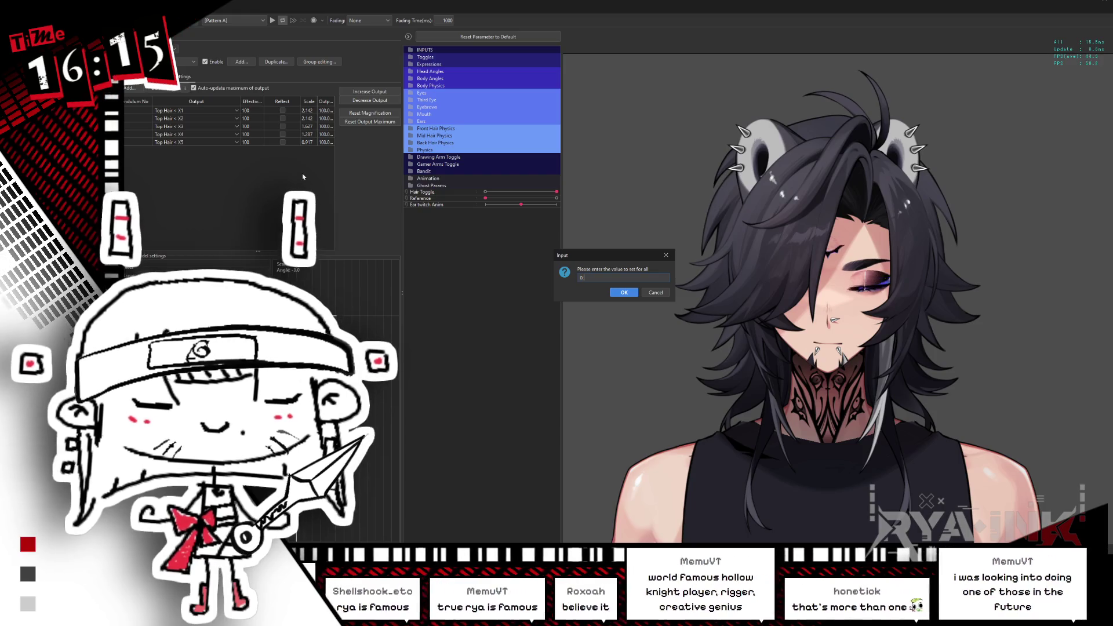
{"action": "key", "text": "Return"}
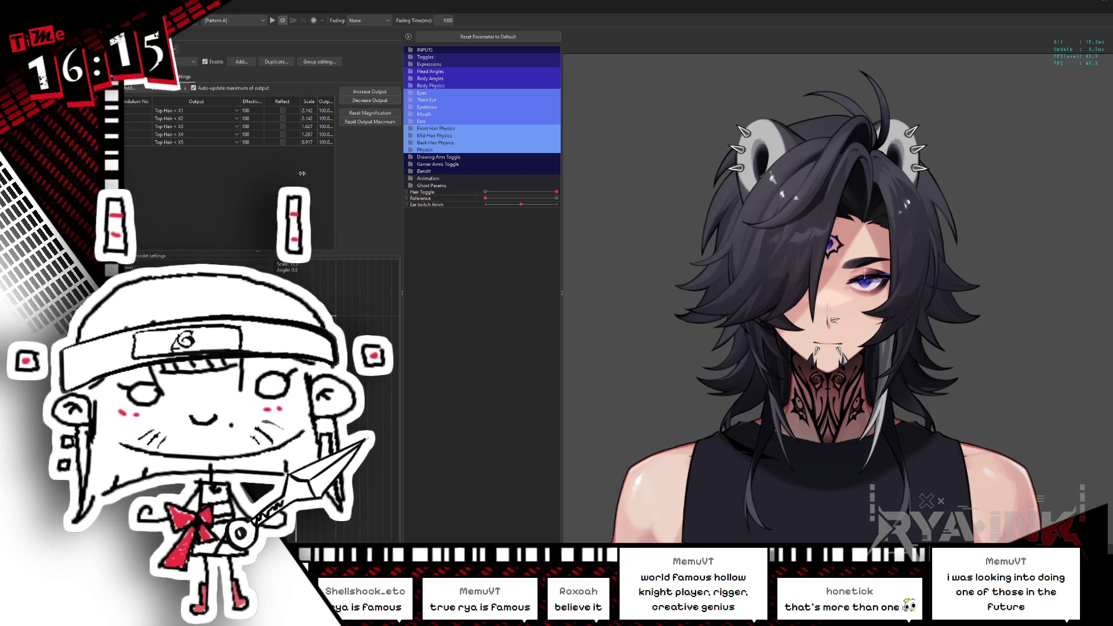
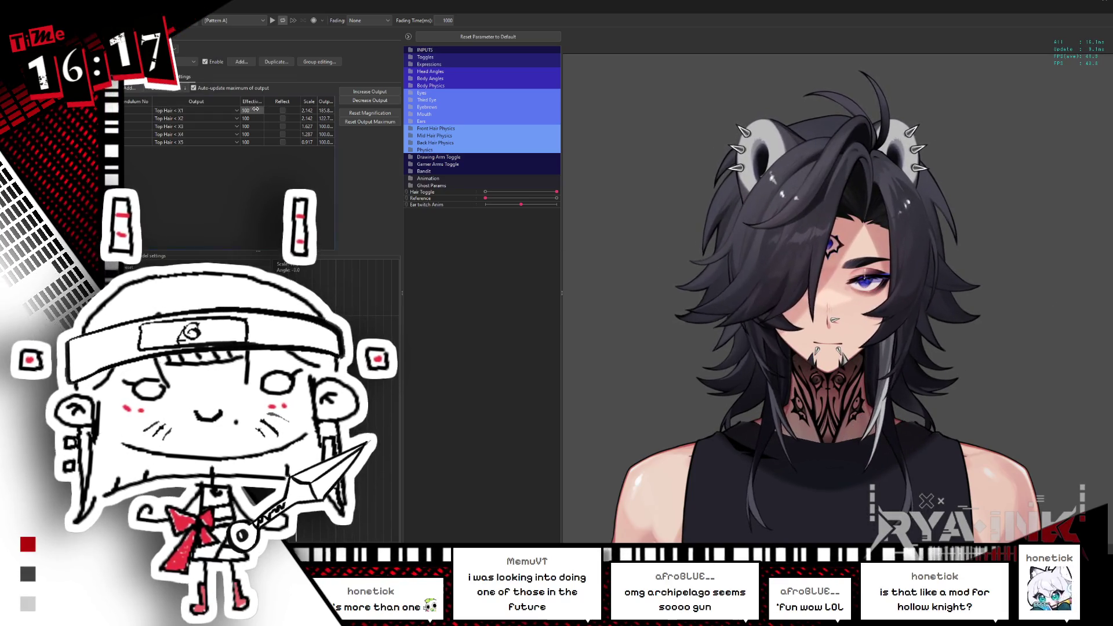
Lower the Top Hair X1 physics effectiveness down from 100
{"action": "left_click_drag", "start_coordinate": [258, 109], "coordinate": [266, 125]}
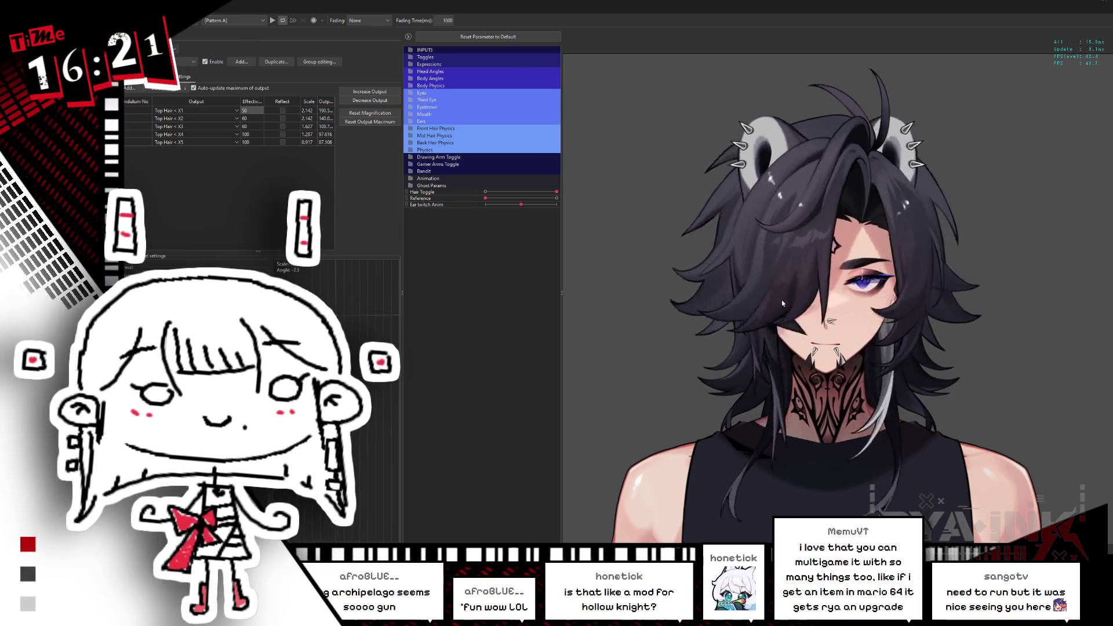
{"action": "left_click", "coordinate": [210, 241]}
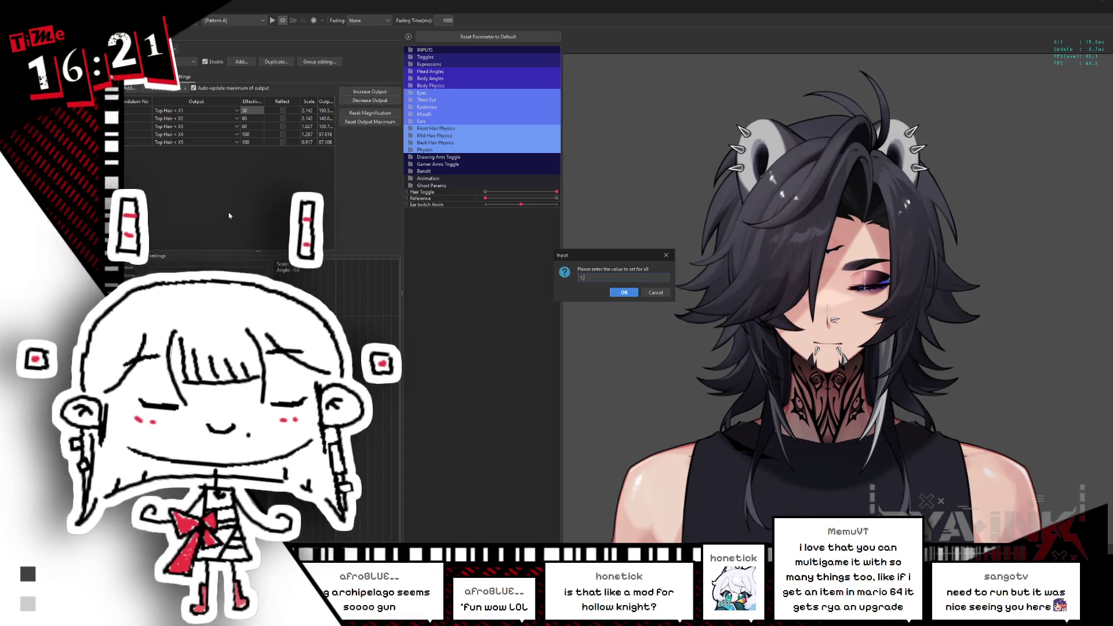
{"action": "key", "text": "Escape"}
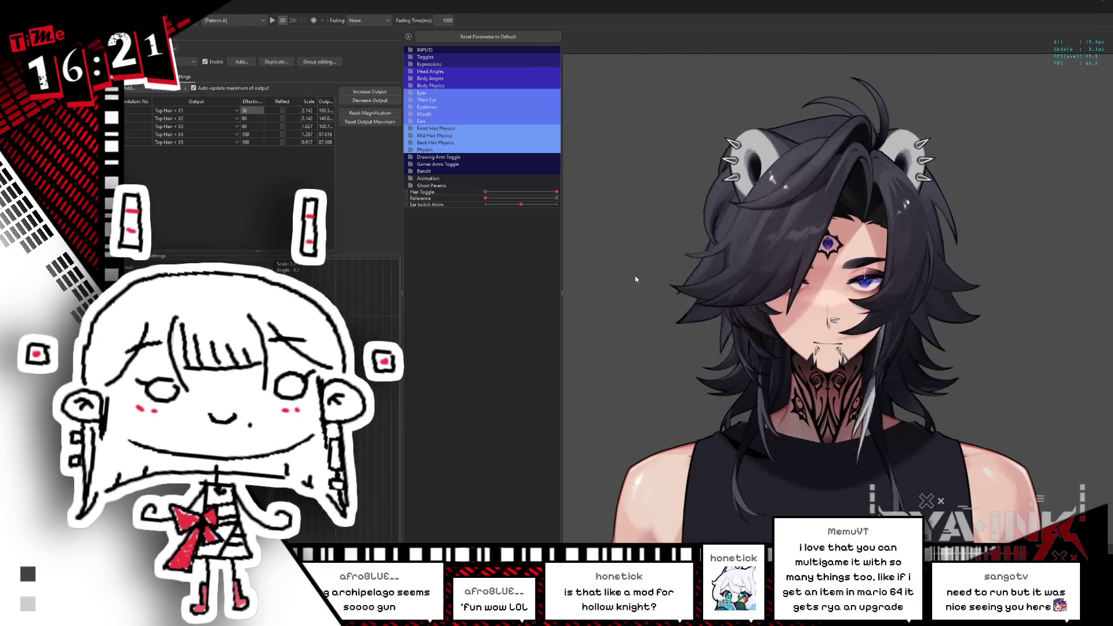
{"action": "double_click", "coordinate": [251, 101]}
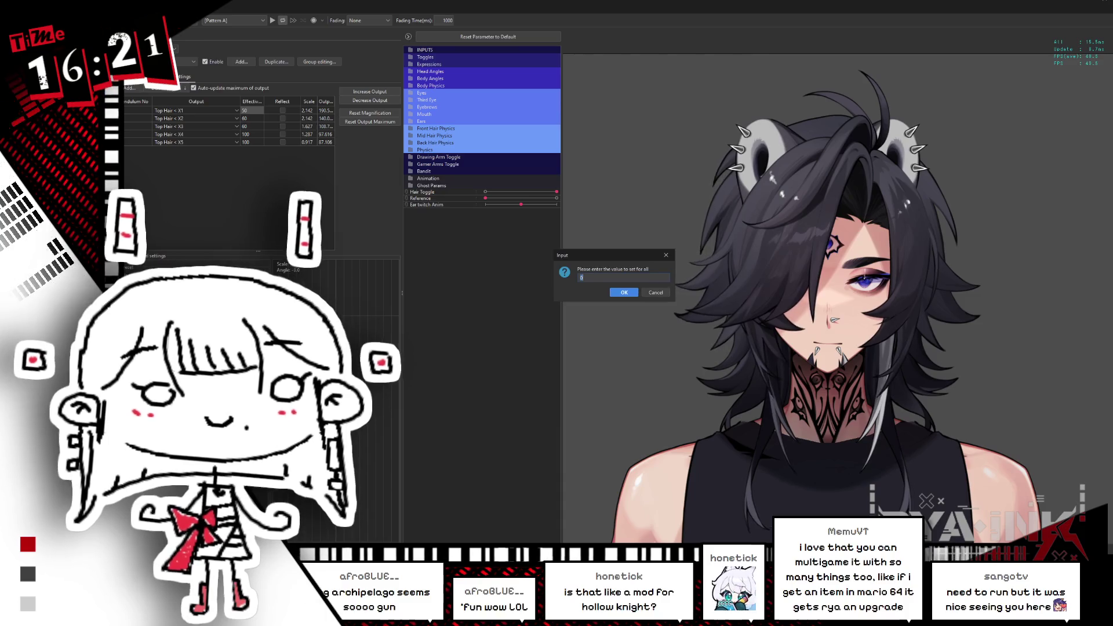
{"action": "key", "text": "Escape"}
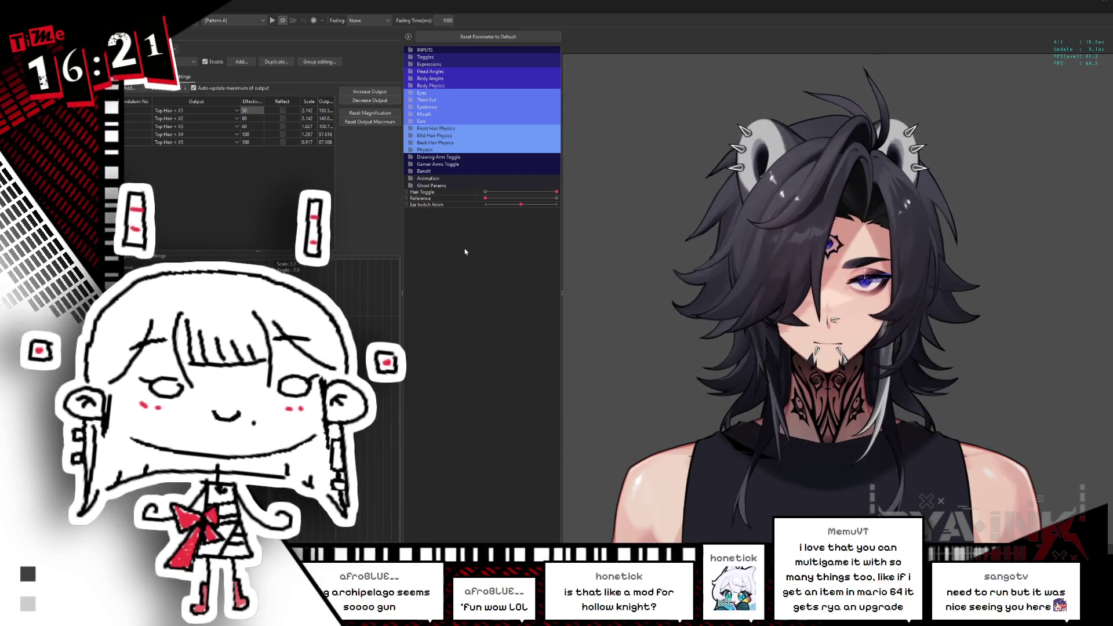
Nudge the Top Hair X2 effectiveness down slightly, then leave the Physics Settings window
{"action": "left_click_drag", "start_coordinate": [254, 118], "coordinate": [247, 117]}
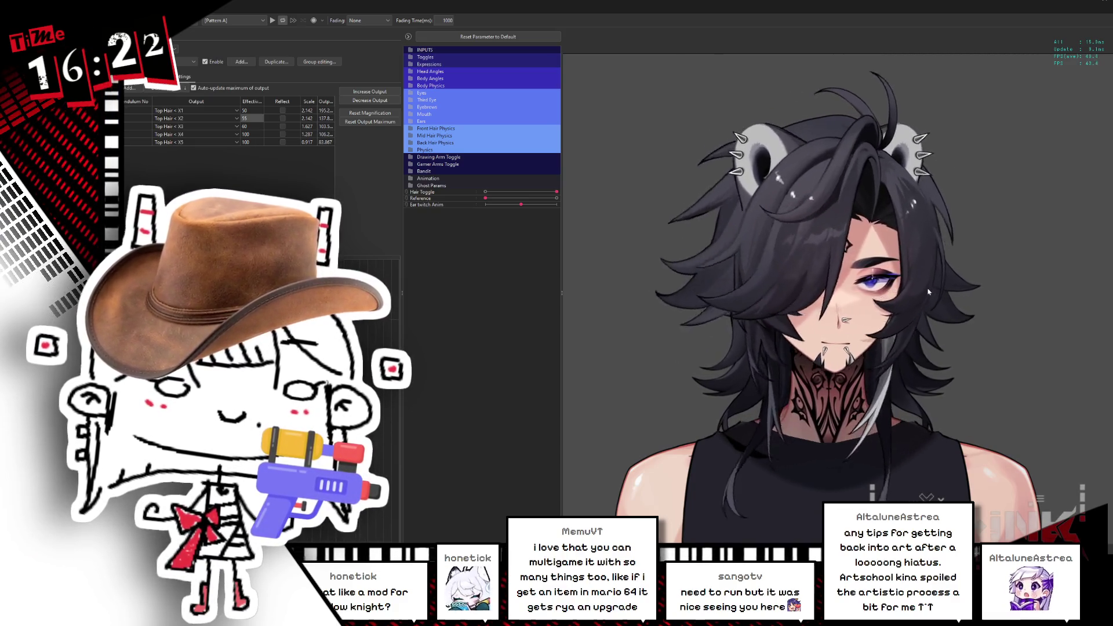
{"action": "key", "text": "alt+Tab"}
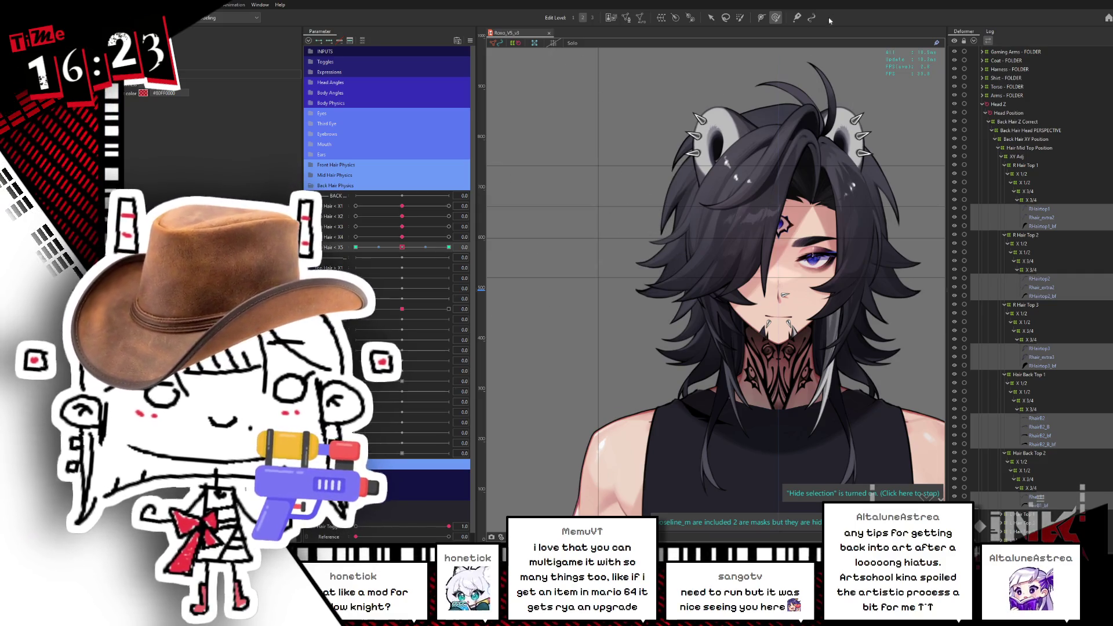
Test the Hair X2–X5 sway sliders by pushing them to minimum and raising X4 halfway
{"action": "mouse_move", "coordinate": [800, 139]}
{"action": "left_mouse_down"}
{"action": "mouse_move", "coordinate": [869, 173]}
{"action": "mouse_move", "coordinate": [881, 348]}
{"action": "mouse_move", "coordinate": [904, 458]}
{"action": "mouse_move", "coordinate": [887, 306]}
{"action": "left_mouse_up"}
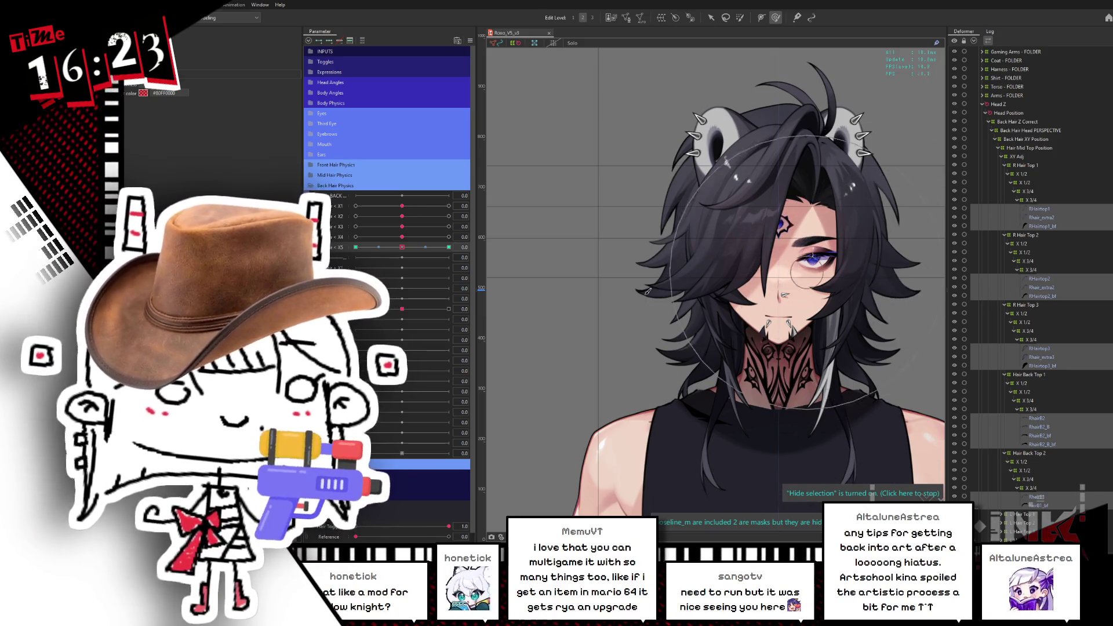
{"action": "left_click", "coordinate": [355, 247]}
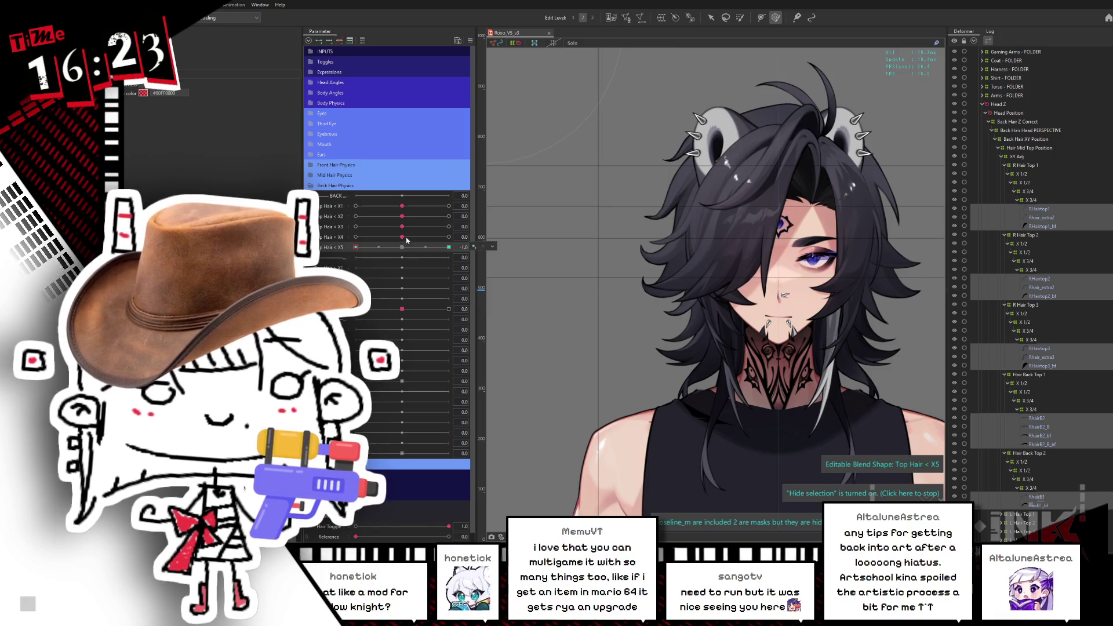
{"action": "left_click_drag", "start_coordinate": [406, 240], "coordinate": [426, 237]}
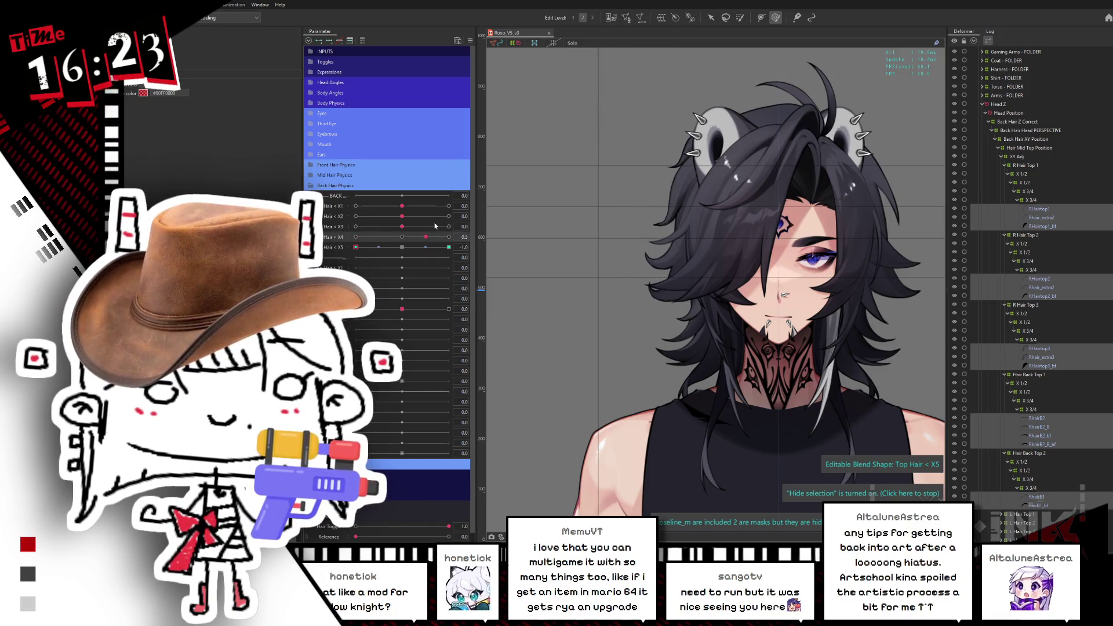
{"action": "left_click", "coordinate": [355, 237]}
{"action": "left_click", "coordinate": [355, 227]}
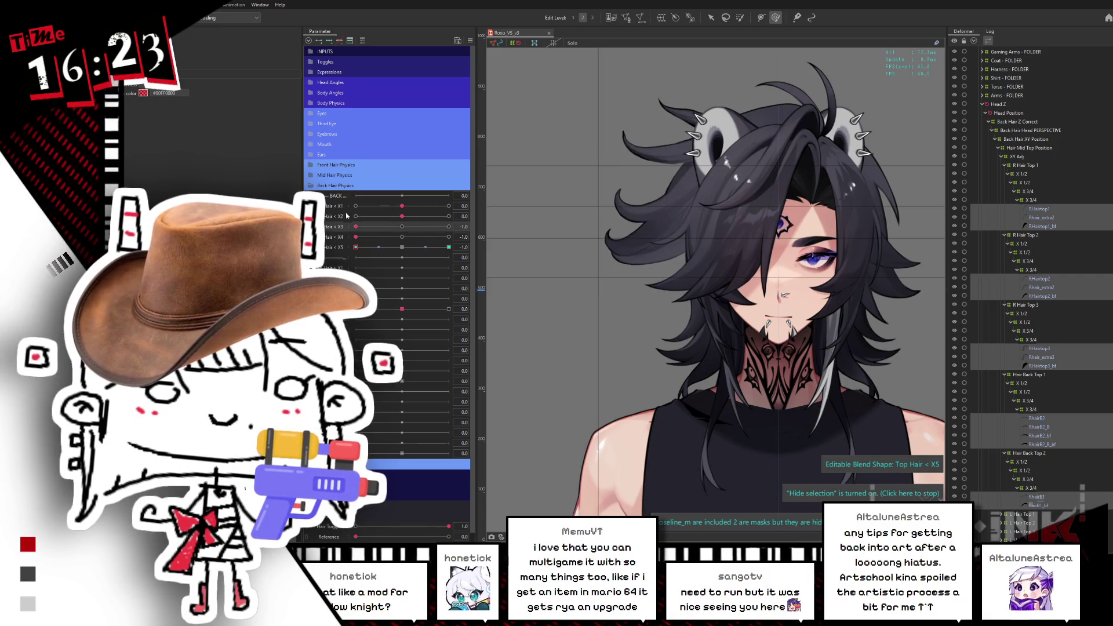
{"action": "mouse_move", "coordinate": [402, 216]}
{"action": "left_mouse_down"}
{"action": "mouse_move", "coordinate": [355, 215]}
{"action": "mouse_move", "coordinate": [355, 206]}
{"action": "mouse_move", "coordinate": [401, 206]}
{"action": "left_mouse_up"}
Reset the four hair sway parameters to zero, reframe the upper body, and save
{"action": "left_click", "coordinate": [401, 216]}
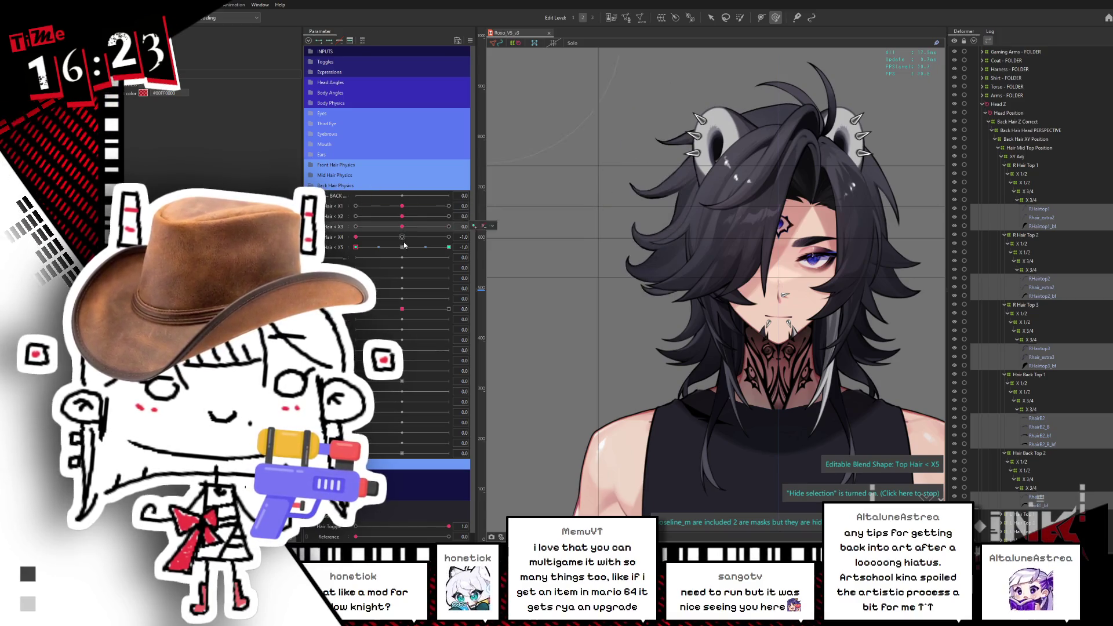
{"action": "left_click", "coordinate": [402, 226]}
{"action": "left_click", "coordinate": [402, 237]}
{"action": "left_click", "coordinate": [402, 247]}
{"action": "left_click_drag", "start_coordinate": [795, 325], "coordinate": [734, 278]}
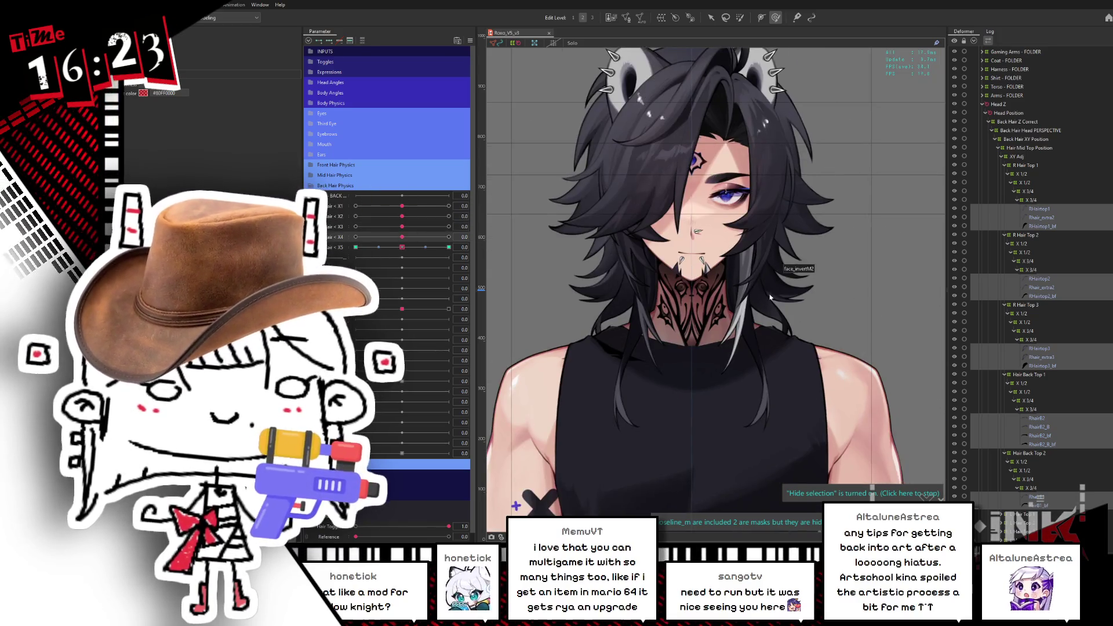
{"action": "key", "text": "ctrl+s"}
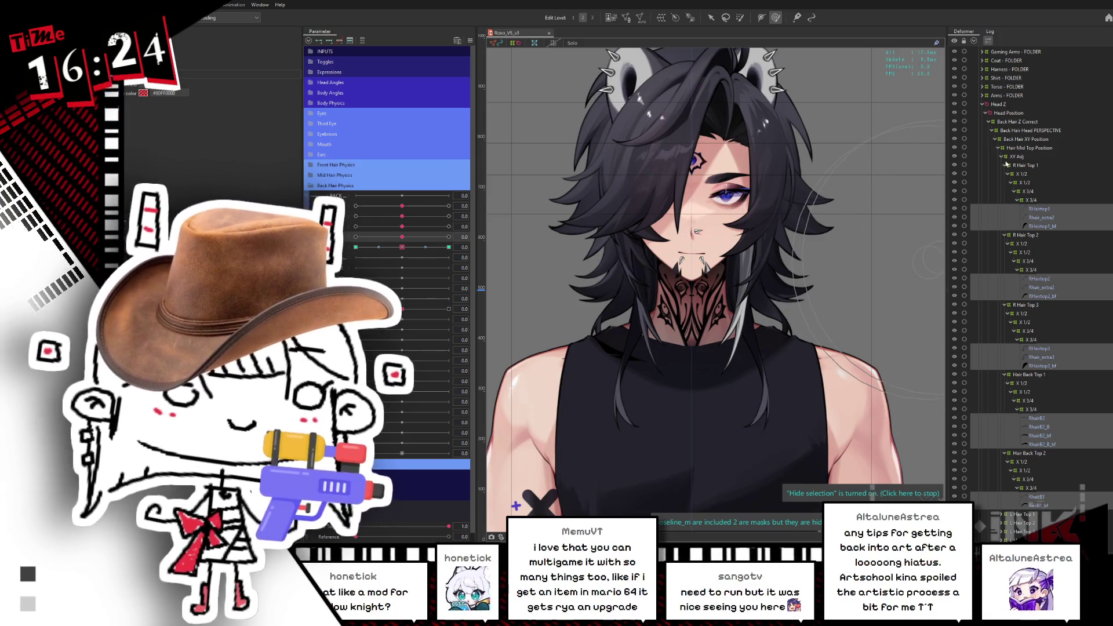
Collapse R Hair Top 1–3 and Hair Back Top, lock Hair Back Top, then select L Hair Top 1–4
{"action": "left_click", "coordinate": [1005, 166]}
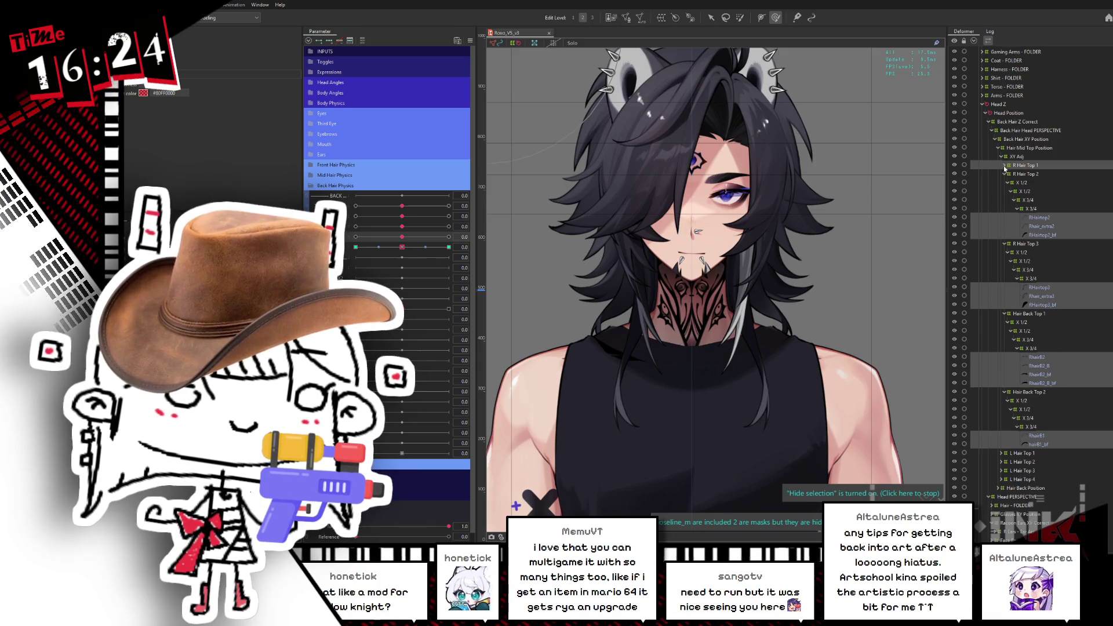
{"action": "left_click", "coordinate": [1003, 174]}
{"action": "left_click", "coordinate": [1004, 182]}
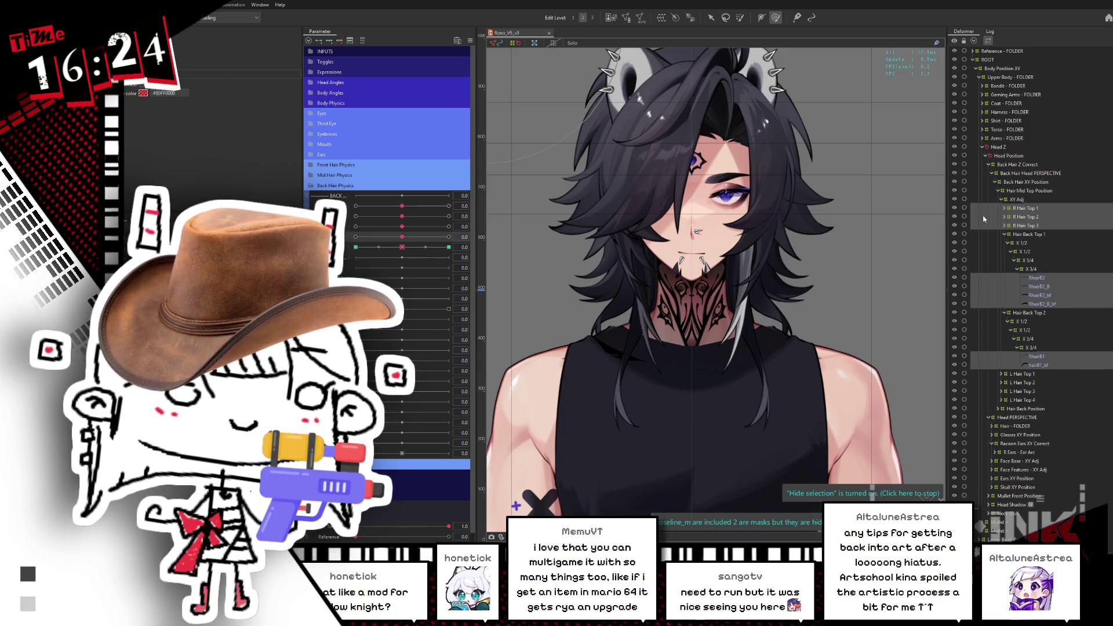
{"action": "left_click", "coordinate": [1005, 236]}
{"action": "left_click", "coordinate": [1005, 243]}
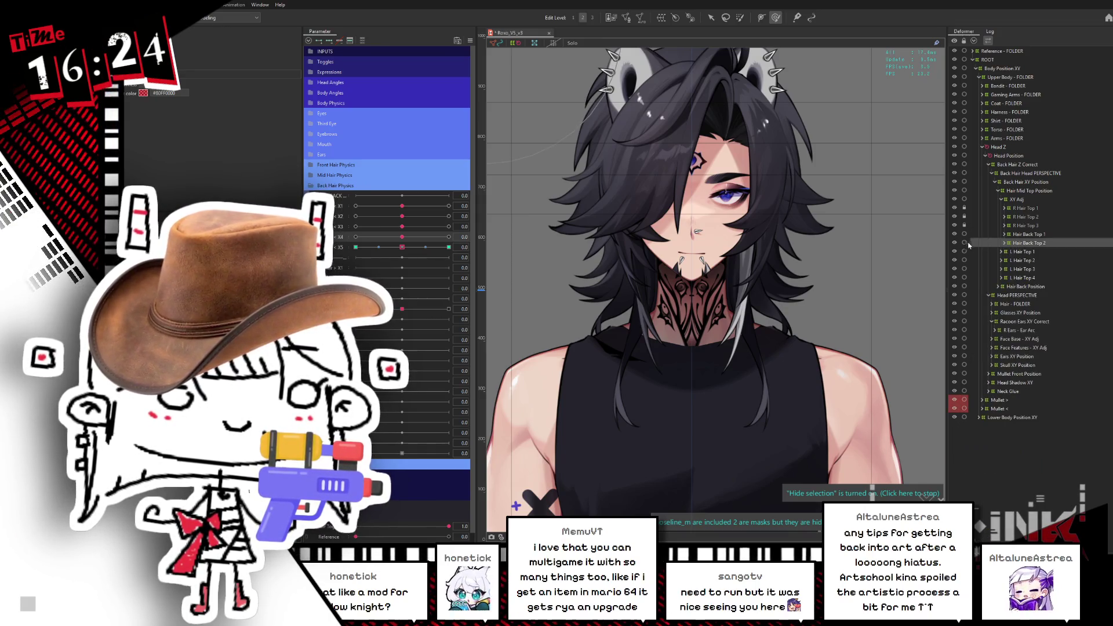
{"action": "left_click", "coordinate": [963, 234]}
{"action": "left_click", "coordinate": [964, 243]}
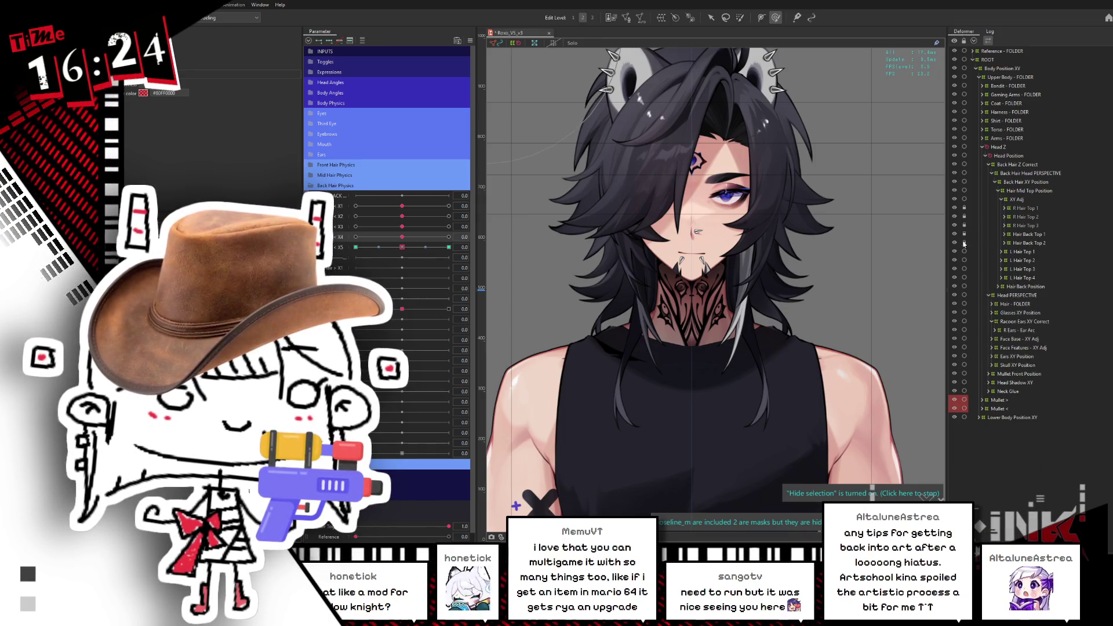
{"action": "left_click", "coordinate": [1043, 271]}
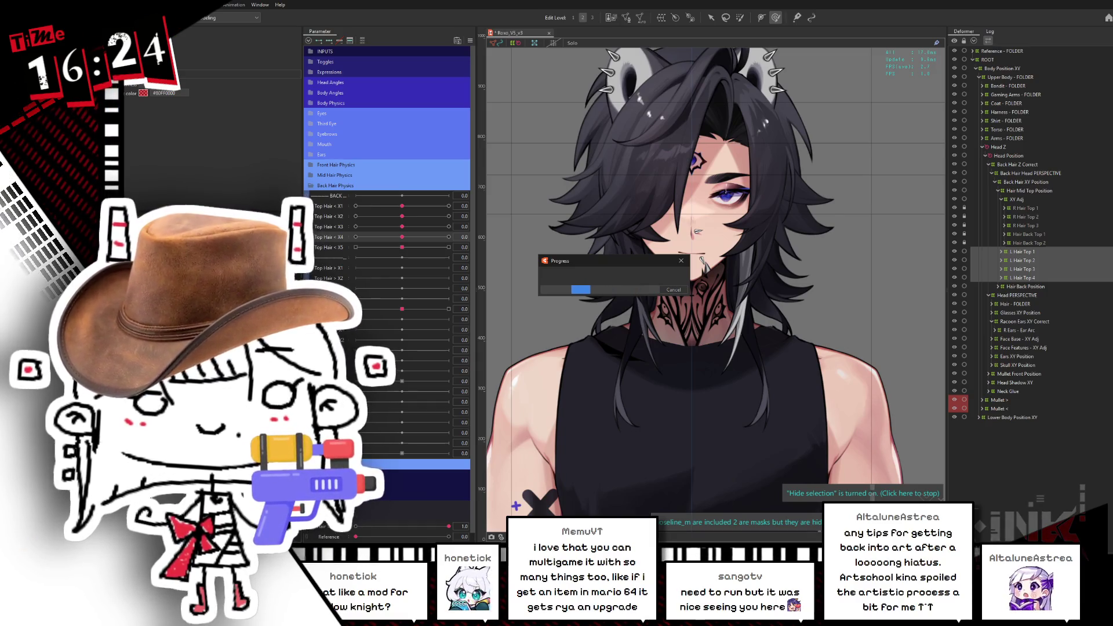
Select all child objects of L Hair Top 1–4 and zoom the canvas
{"action": "right_click", "coordinate": [1032, 250]}
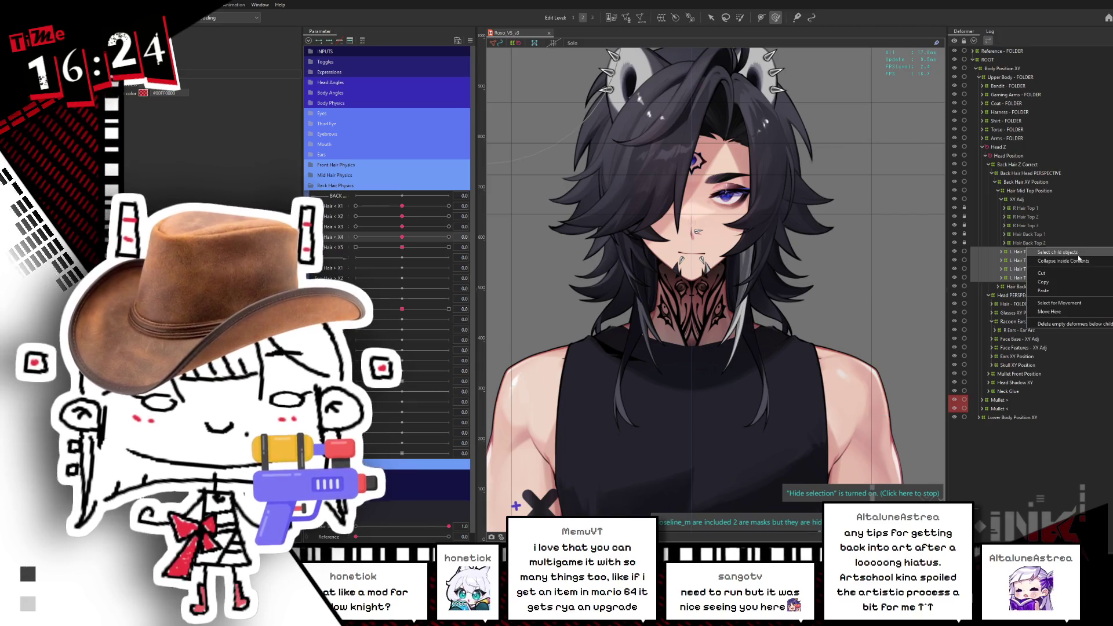
{"action": "left_click", "coordinate": [1058, 253]}
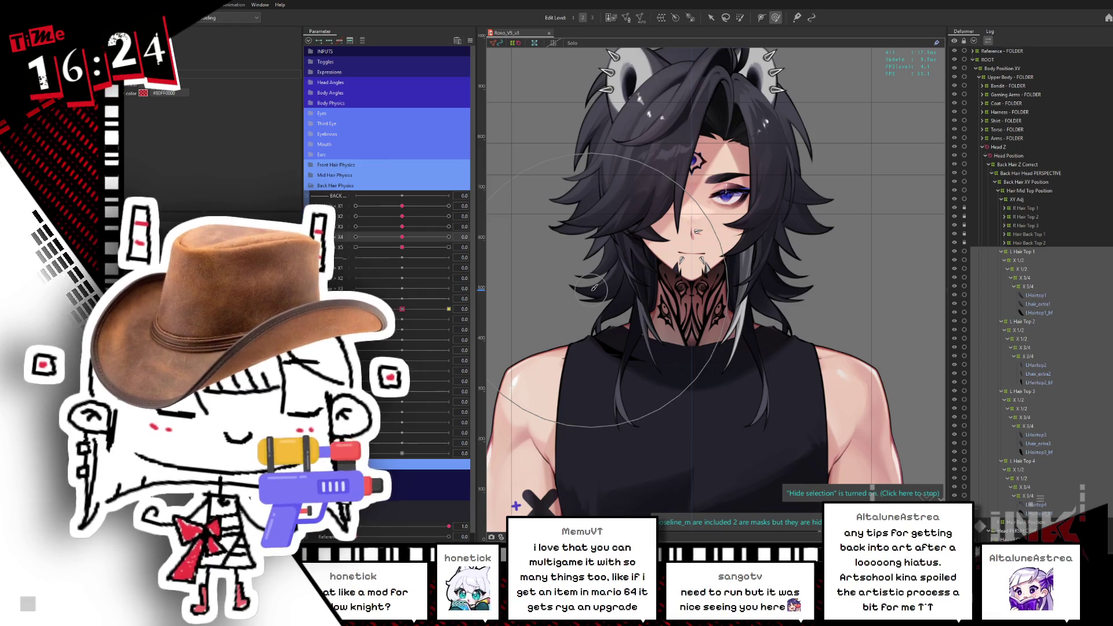
{"action": "scroll", "coordinate": [705, 149], "scroll_direction": "up", "scroll_amount": 3}
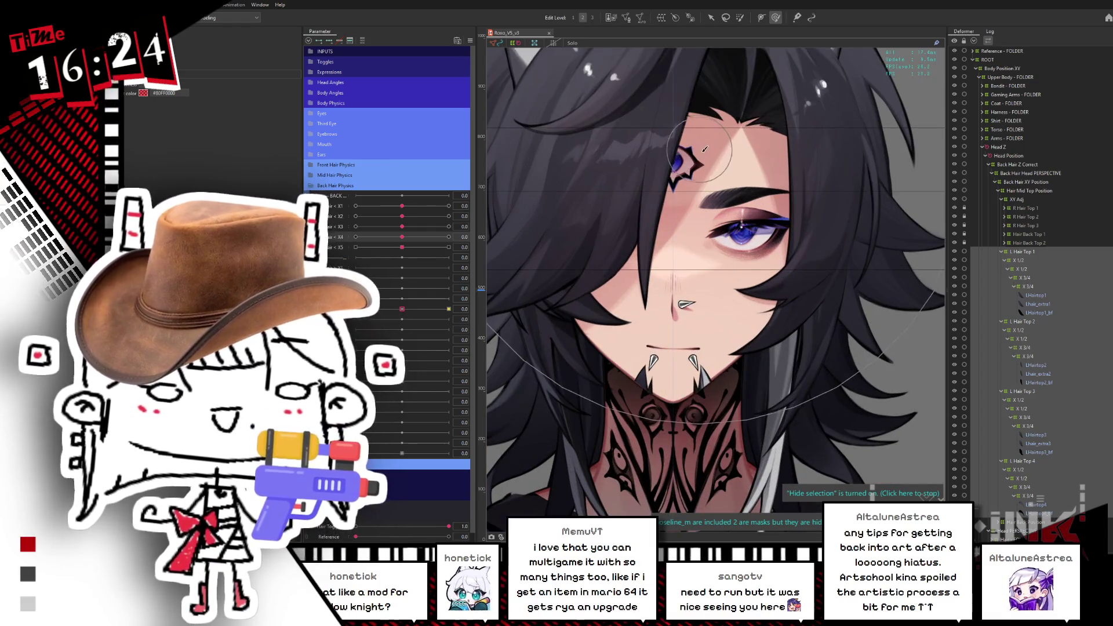
{"action": "scroll", "coordinate": [705, 149], "scroll_direction": "up", "scroll_amount": 2}
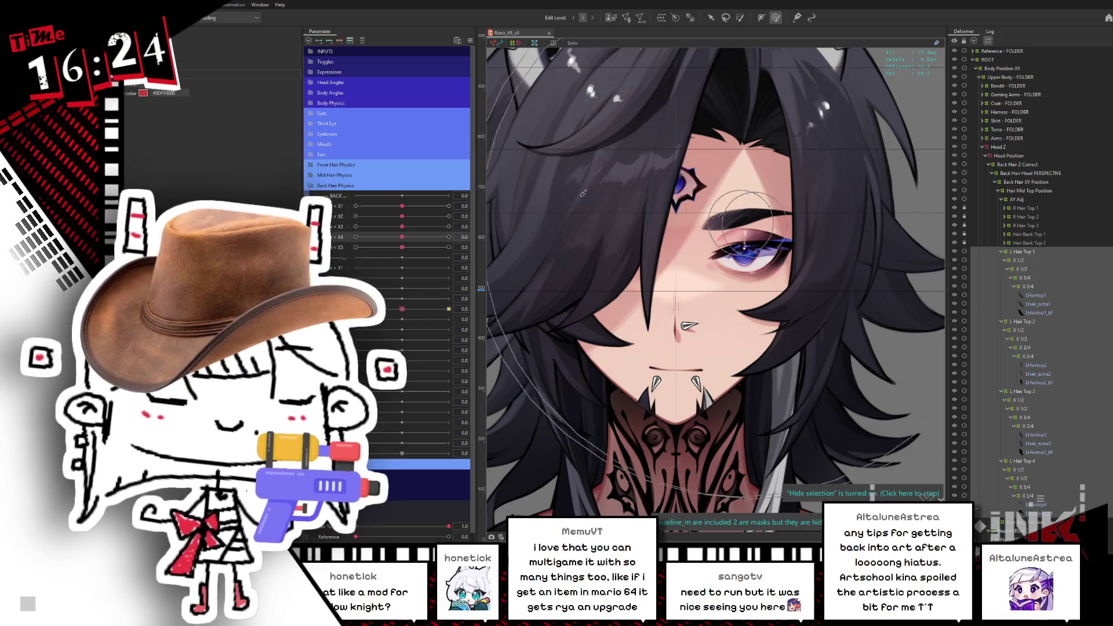
{"action": "scroll", "coordinate": [401, 263], "scroll_direction": "down", "scroll_amount": 5}
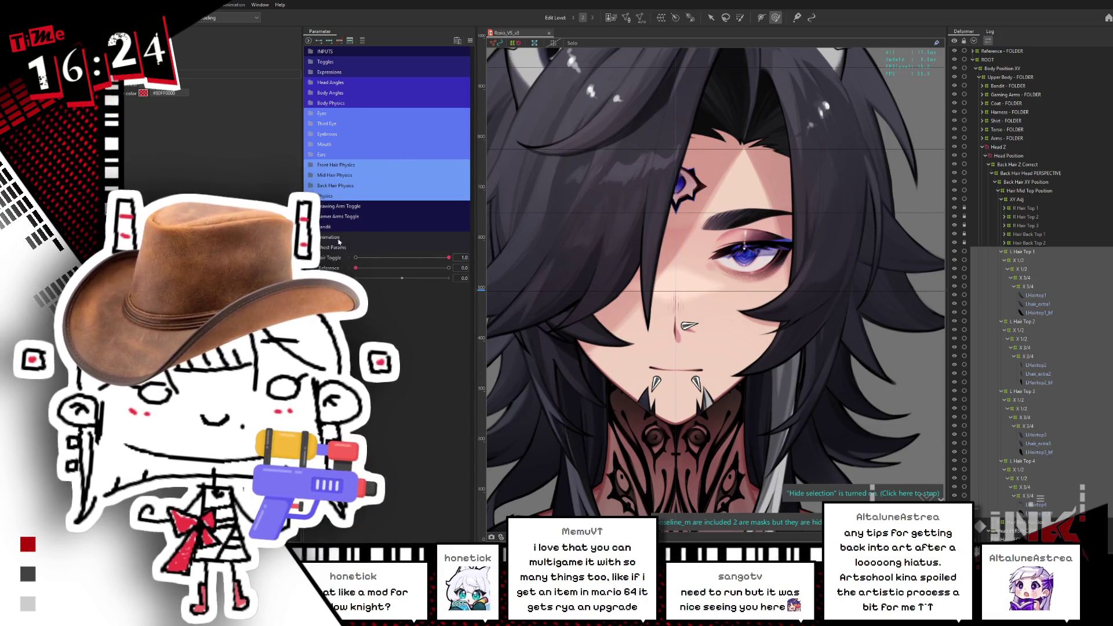
Use Object at Cursor on the face to pick Glue_Hairline_Bangs_1, then the deformer near the eye
{"action": "right_click", "coordinate": [739, 223]}
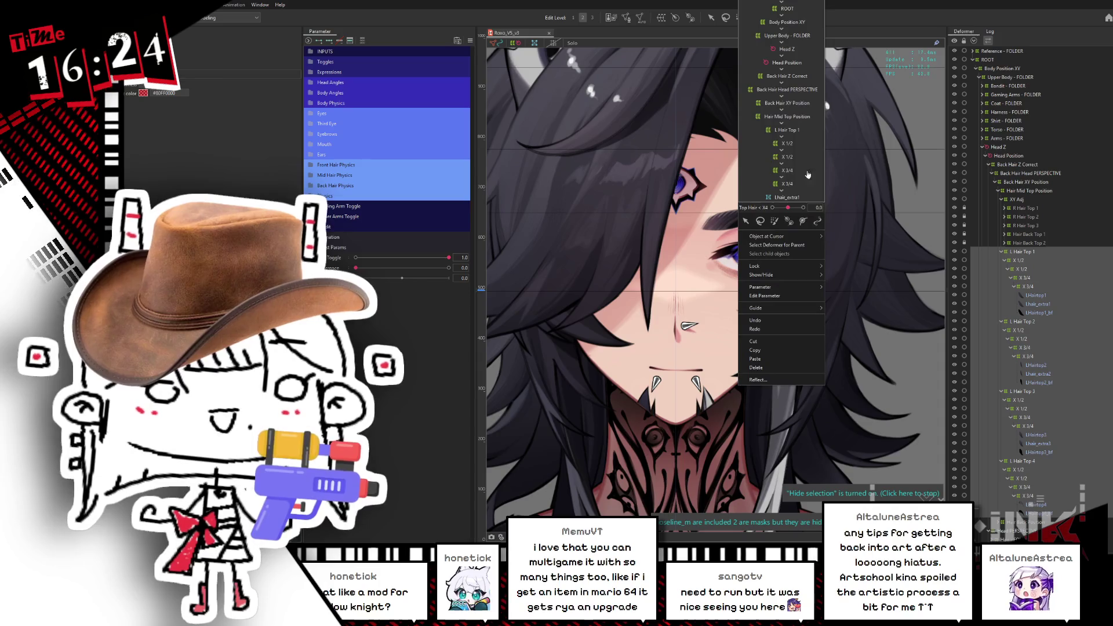
{"action": "mouse_move", "coordinate": [771, 237]}
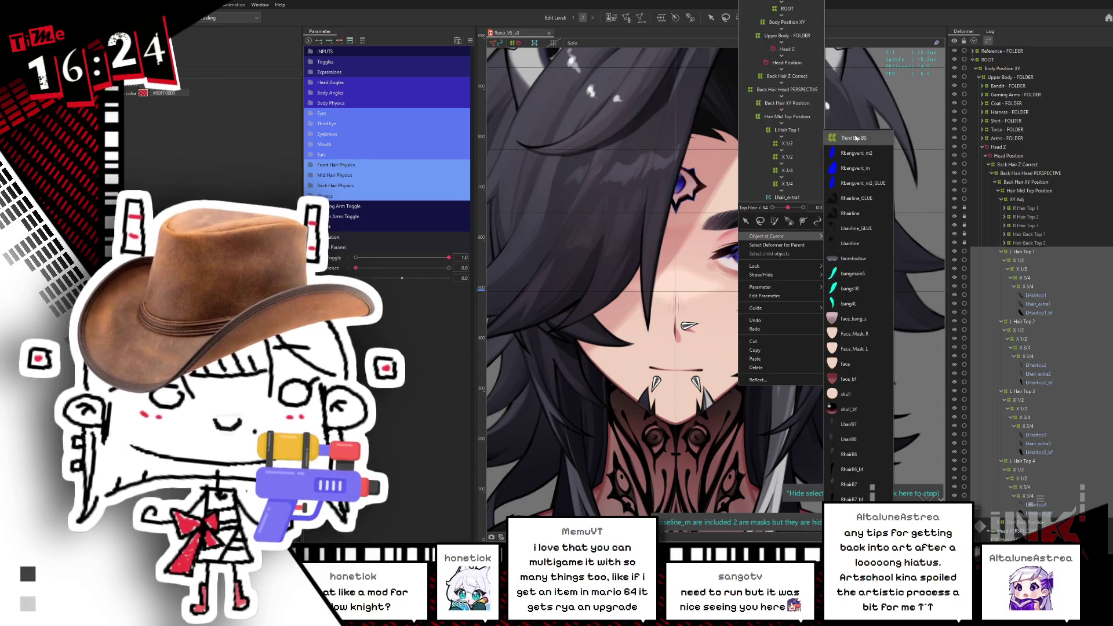
{"action": "left_click", "coordinate": [850, 215]}
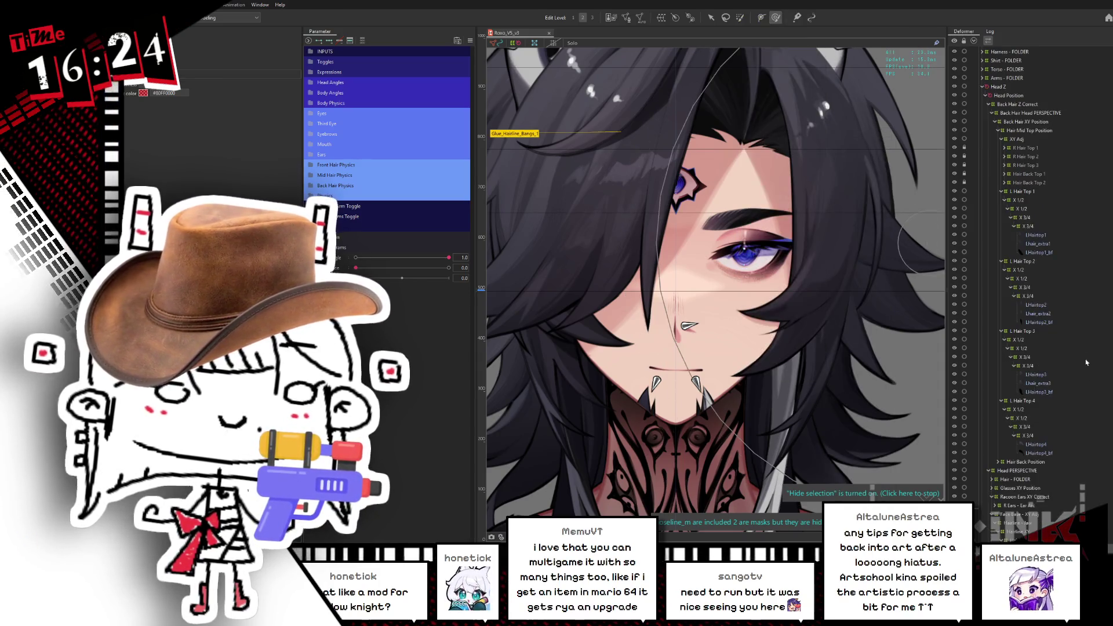
{"action": "left_click", "coordinate": [793, 238]}
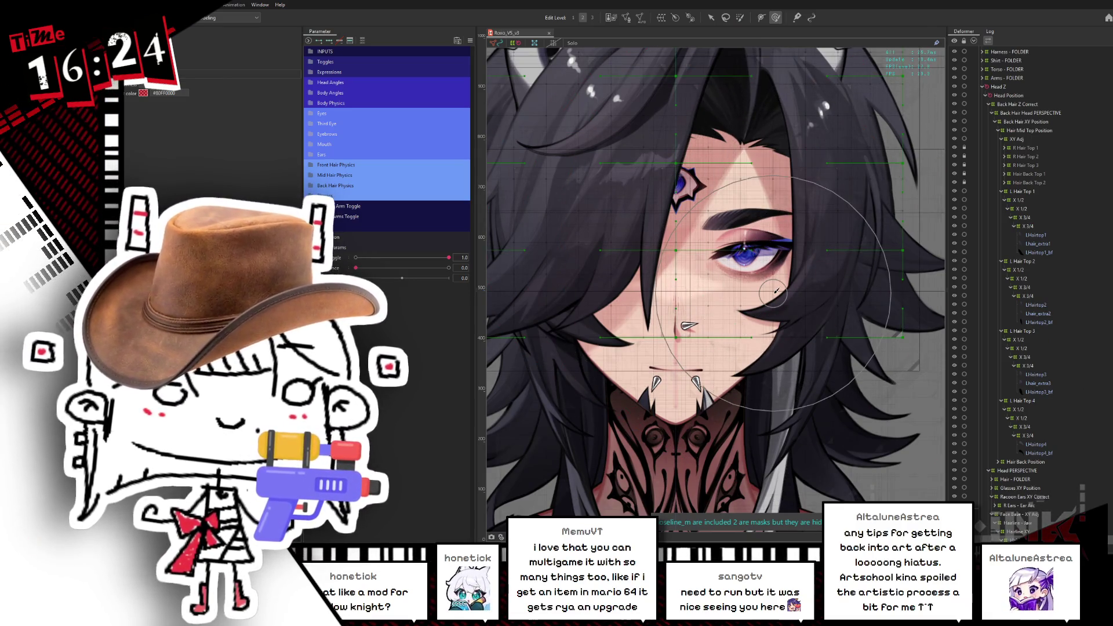
Collapse the XY Adj, L Hair Top 1 and Hair Mid Top Position deformer groups
{"action": "left_click", "coordinate": [1001, 139]}
{"action": "left_click", "coordinate": [1001, 148]}
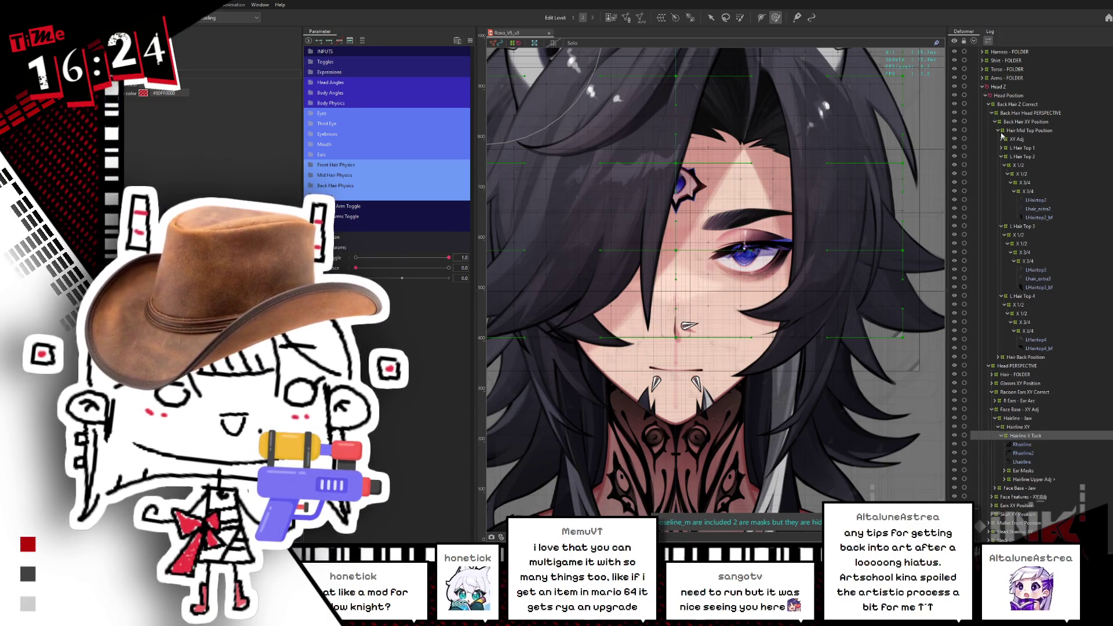
{"action": "left_click", "coordinate": [1002, 133]}
{"action": "left_click", "coordinate": [998, 131]}
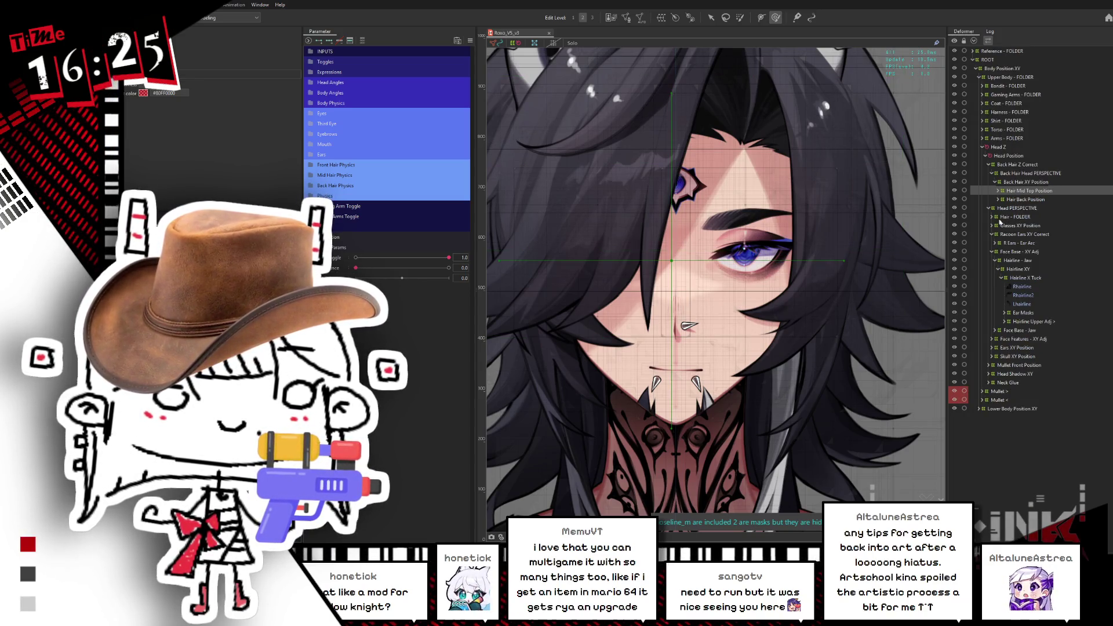
Expand Hair - FOLDER, Front Hair XY Position and XY Adjust, then select Stem Glue Control
{"action": "left_click", "coordinate": [992, 217]}
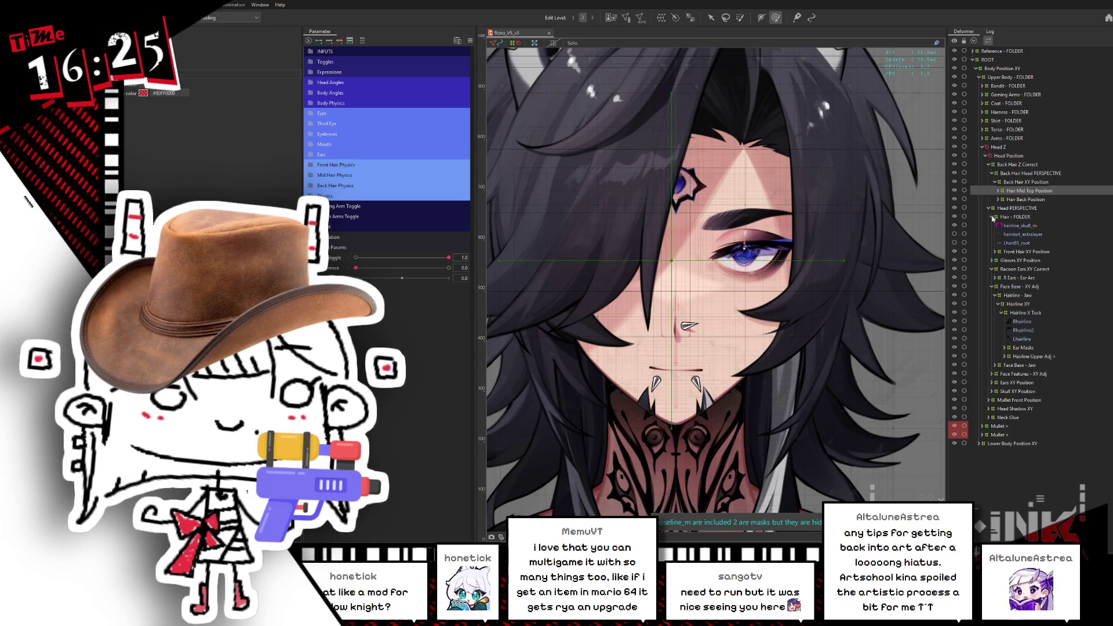
{"action": "left_click", "coordinate": [994, 252]}
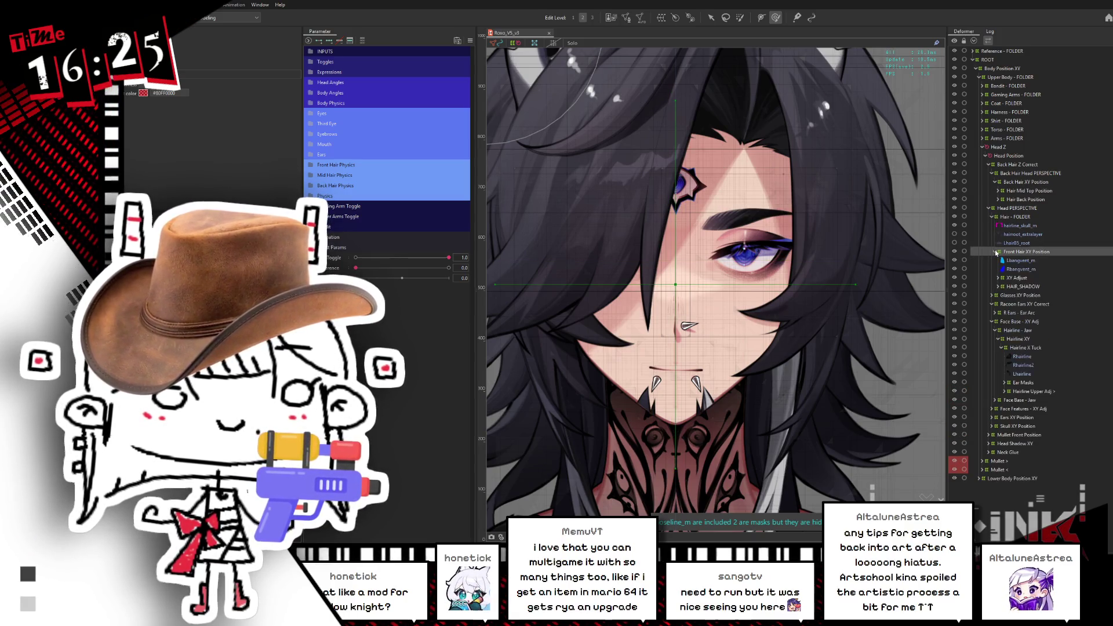
{"action": "left_click", "coordinate": [998, 278]}
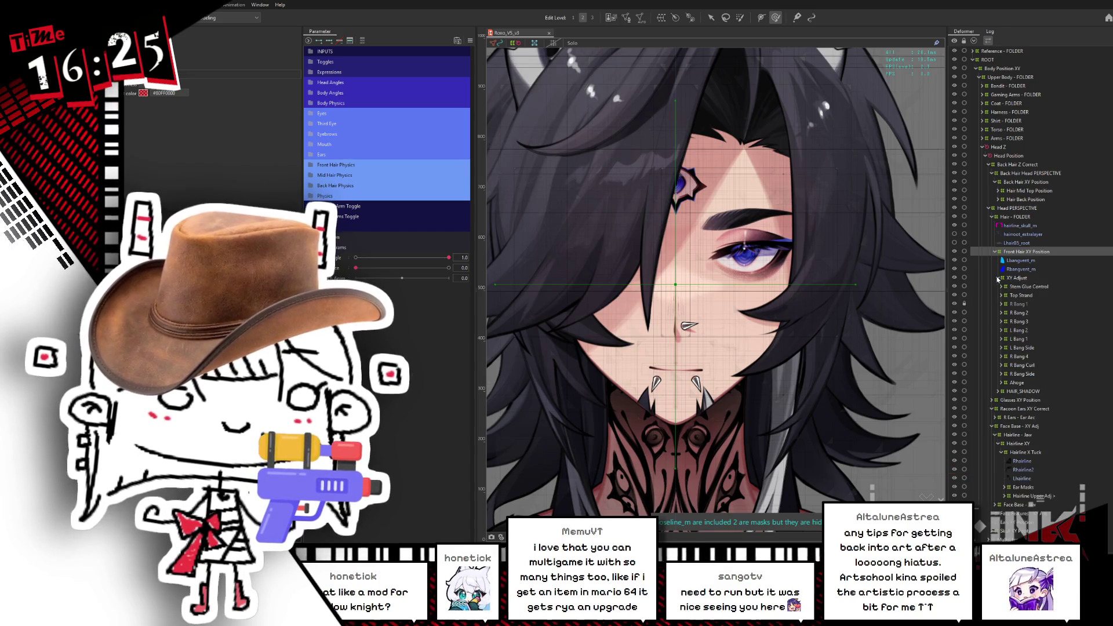
{"action": "left_click", "coordinate": [1022, 288]}
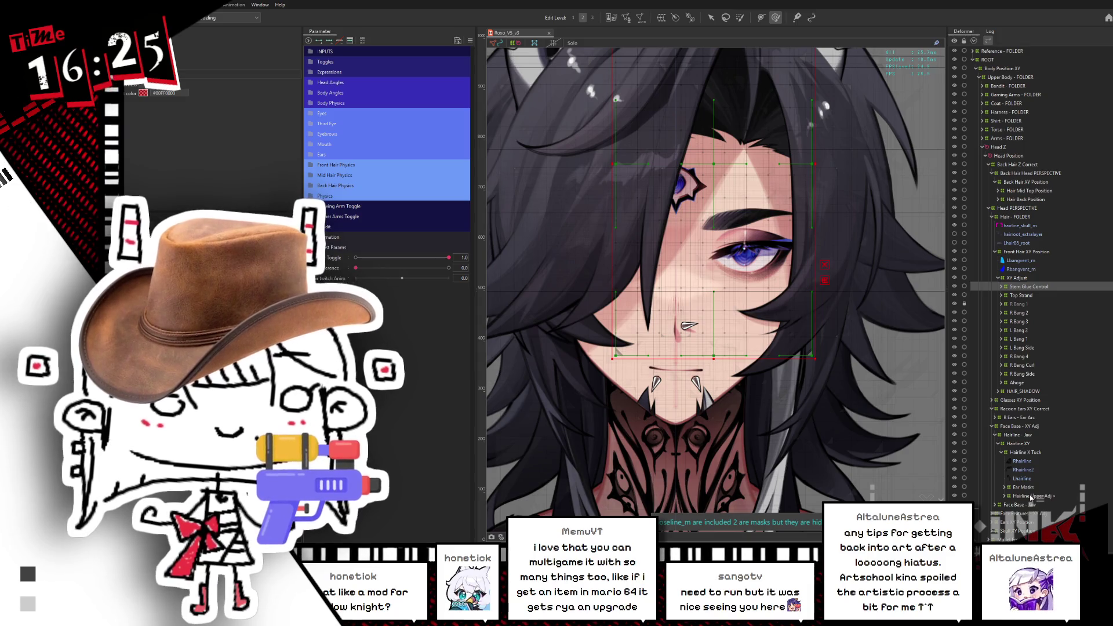
Add Hairline X Tuck to the edited deformers and test the head turn and tilt sliders
{"action": "left_click", "coordinate": [1035, 454], "text": "ctrl"}
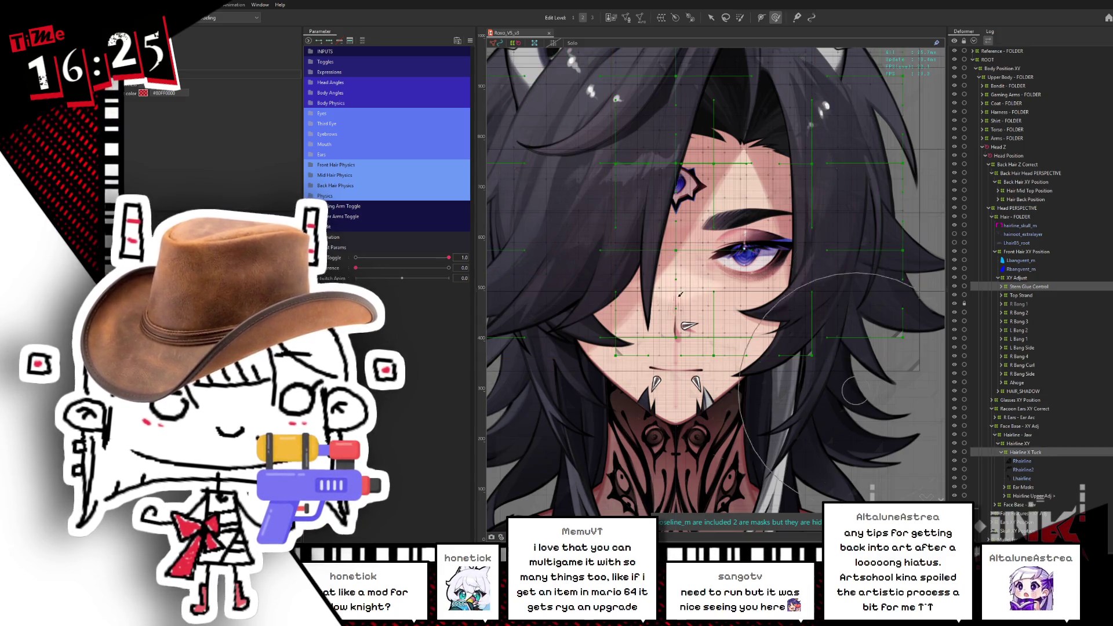
{"action": "left_click", "coordinate": [312, 83]}
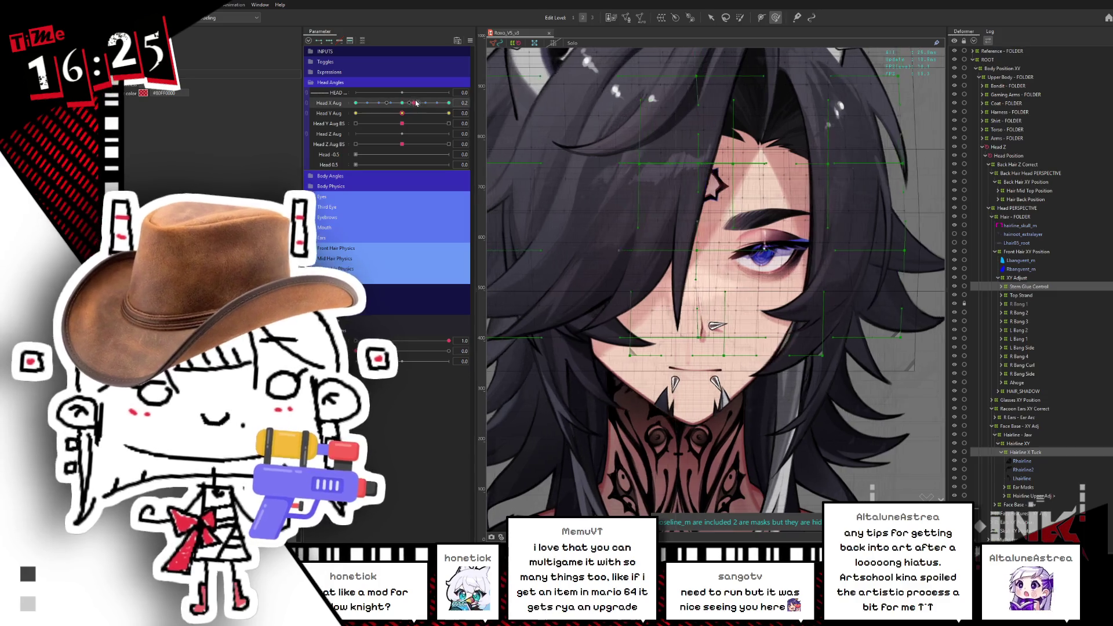
{"action": "mouse_move", "coordinate": [401, 102]}
{"action": "left_mouse_down"}
{"action": "mouse_move", "coordinate": [449, 103]}
{"action": "mouse_move", "coordinate": [355, 103]}
{"action": "mouse_move", "coordinate": [401, 103]}
{"action": "left_mouse_up"}
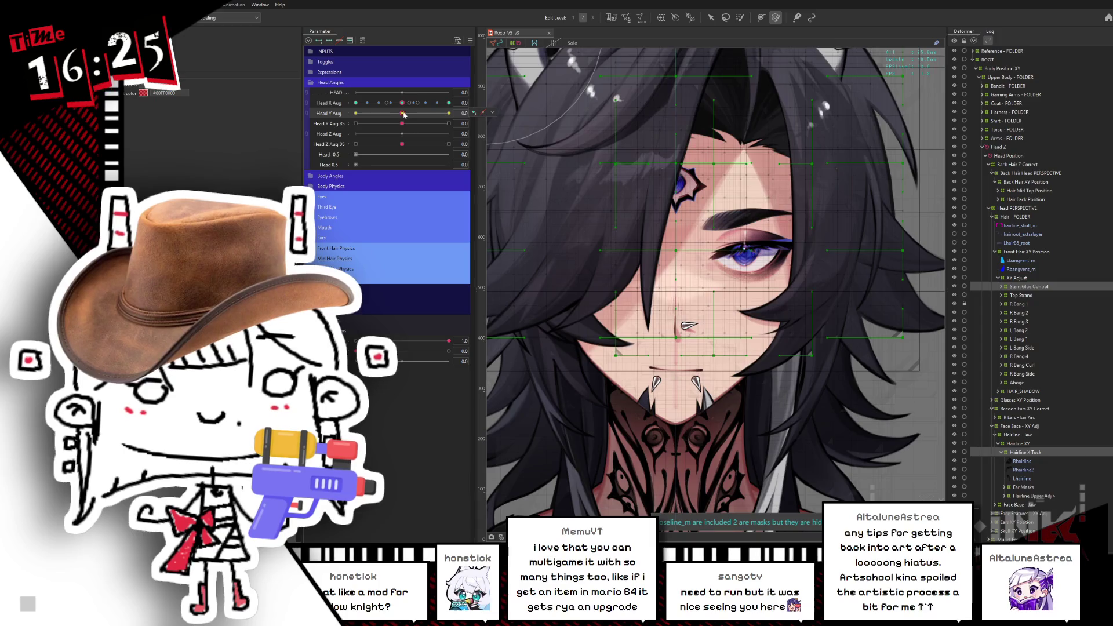
{"action": "mouse_move", "coordinate": [396, 114]}
{"action": "left_mouse_down"}
{"action": "mouse_move", "coordinate": [355, 114]}
{"action": "mouse_move", "coordinate": [396, 114]}
{"action": "left_mouse_up"}
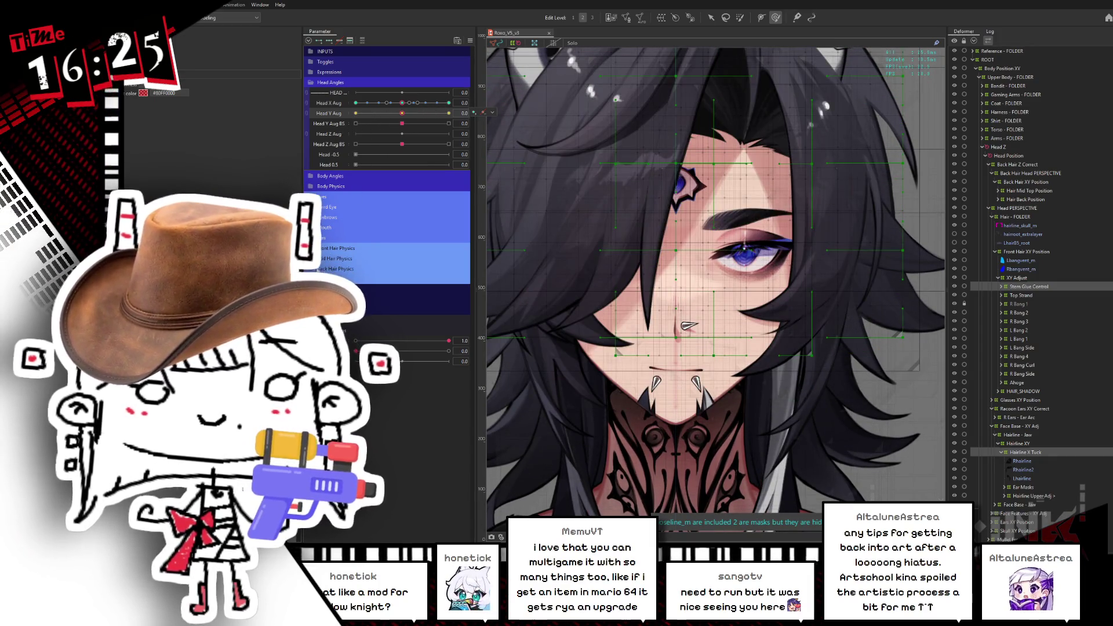
Raise BrowL Y to maximum, add a hair blend shape on it, then move to its lowest key
{"action": "left_click", "coordinate": [331, 217]}
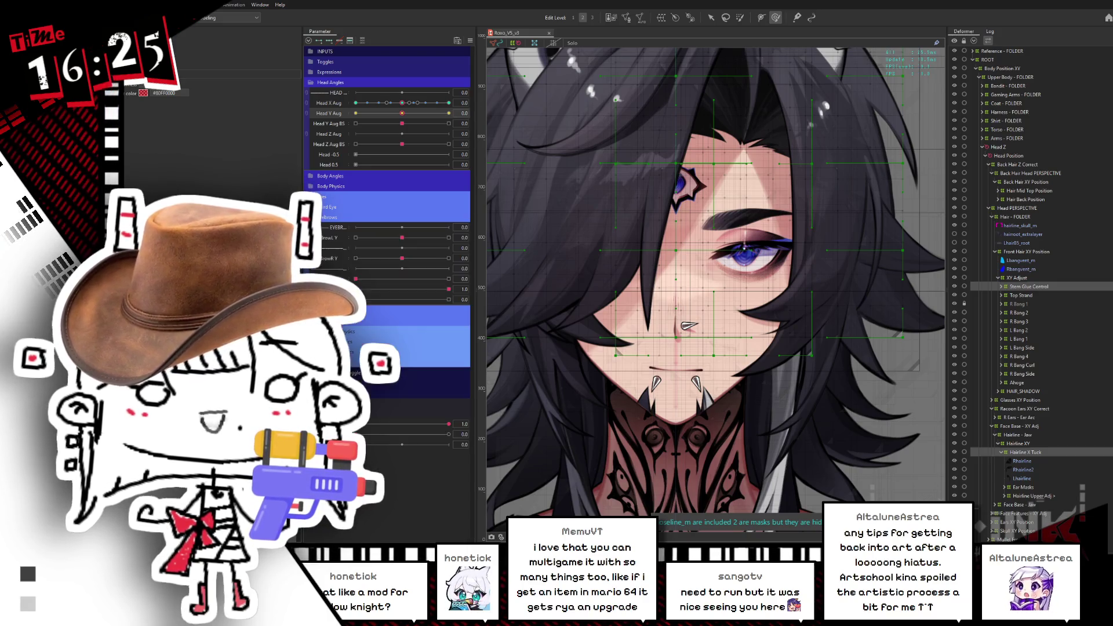
{"action": "mouse_move", "coordinate": [402, 237]}
{"action": "left_mouse_down"}
{"action": "mouse_move", "coordinate": [432, 228]}
{"action": "mouse_move", "coordinate": [401, 238]}
{"action": "mouse_move", "coordinate": [449, 238]}
{"action": "left_mouse_up"}
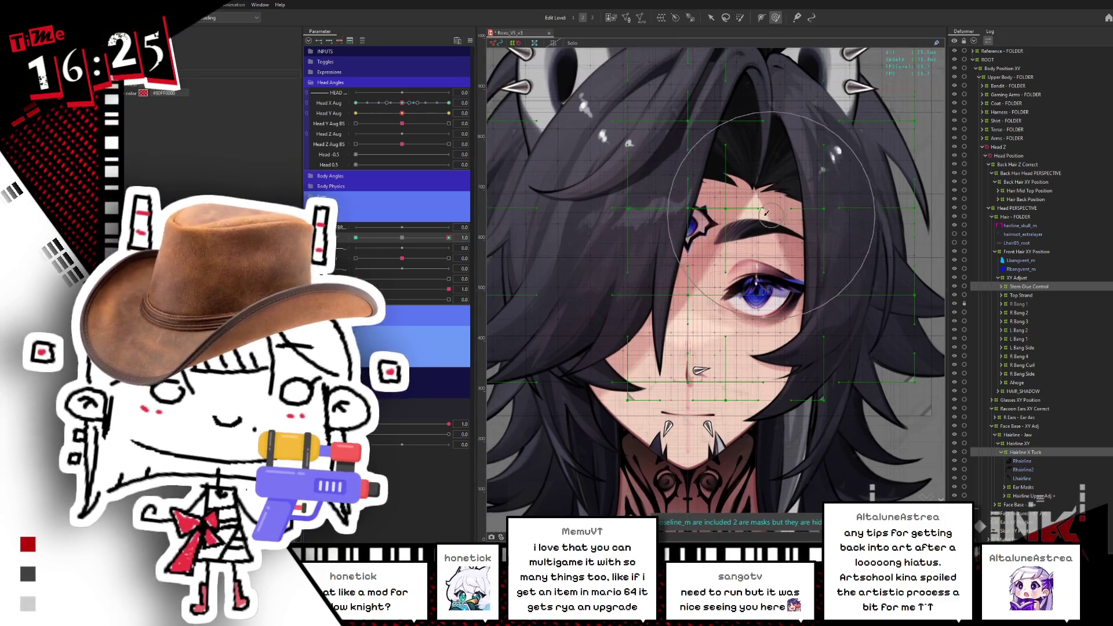
{"action": "left_click", "coordinate": [747, 185]}
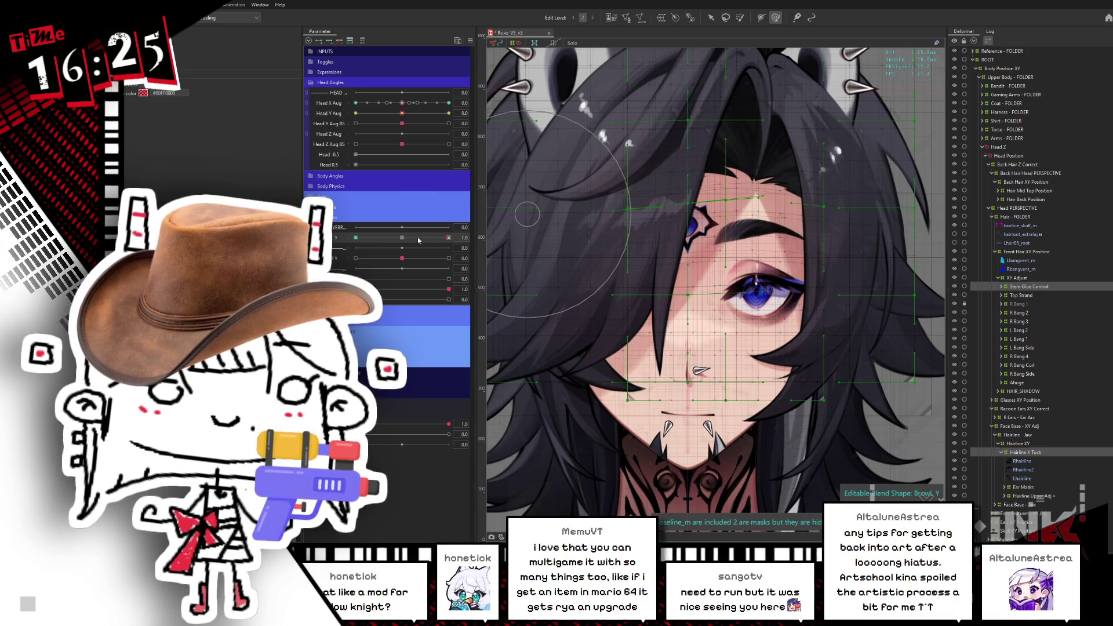
{"action": "left_click_drag", "start_coordinate": [449, 238], "coordinate": [401, 238]}
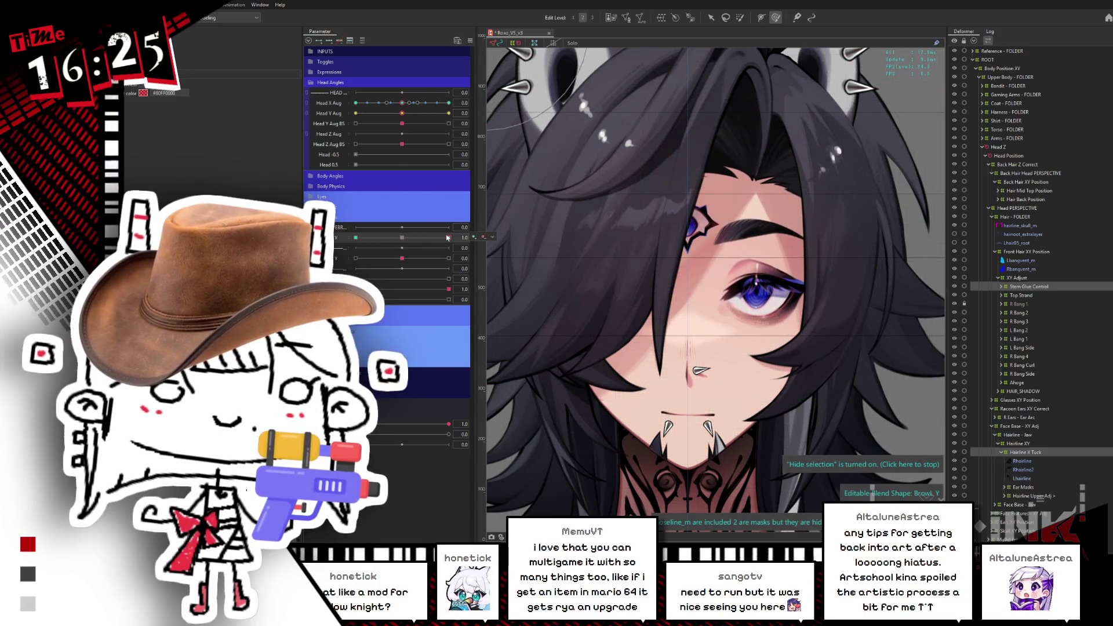
{"action": "left_click", "coordinate": [356, 238]}
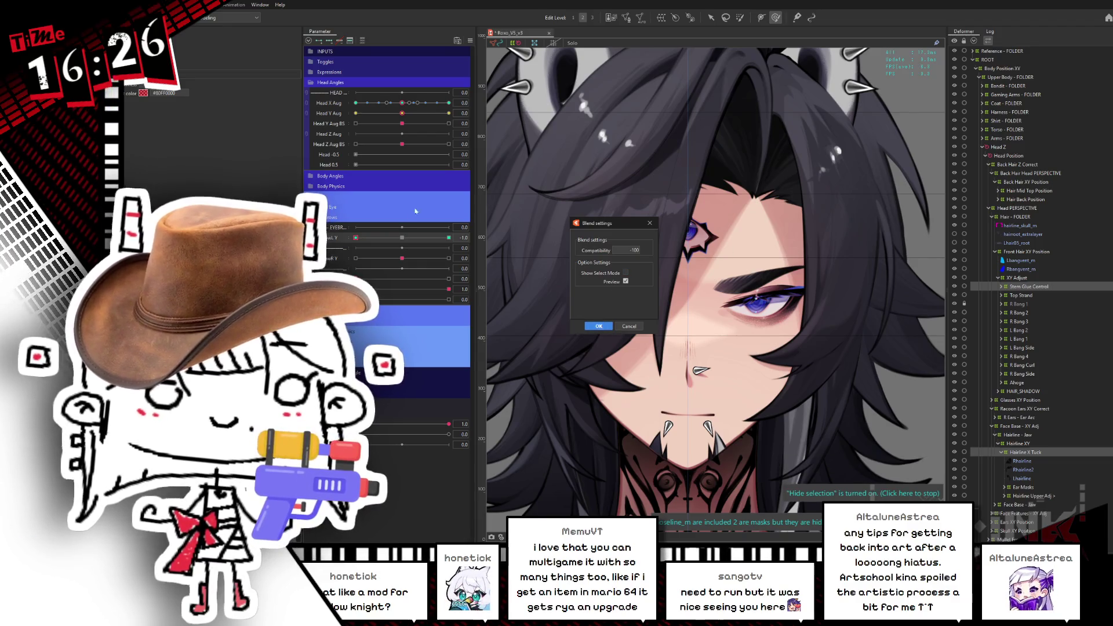
Confirm the BrowL Y blend settings, undoing an accidental move of Stem Glue Control
{"action": "left_click", "coordinate": [603, 326]}
{"action": "mouse_move", "coordinate": [405, 237]}
{"action": "left_mouse_down"}
{"action": "mouse_move", "coordinate": [431, 238]}
{"action": "mouse_move", "coordinate": [401, 238]}
{"action": "left_mouse_up"}
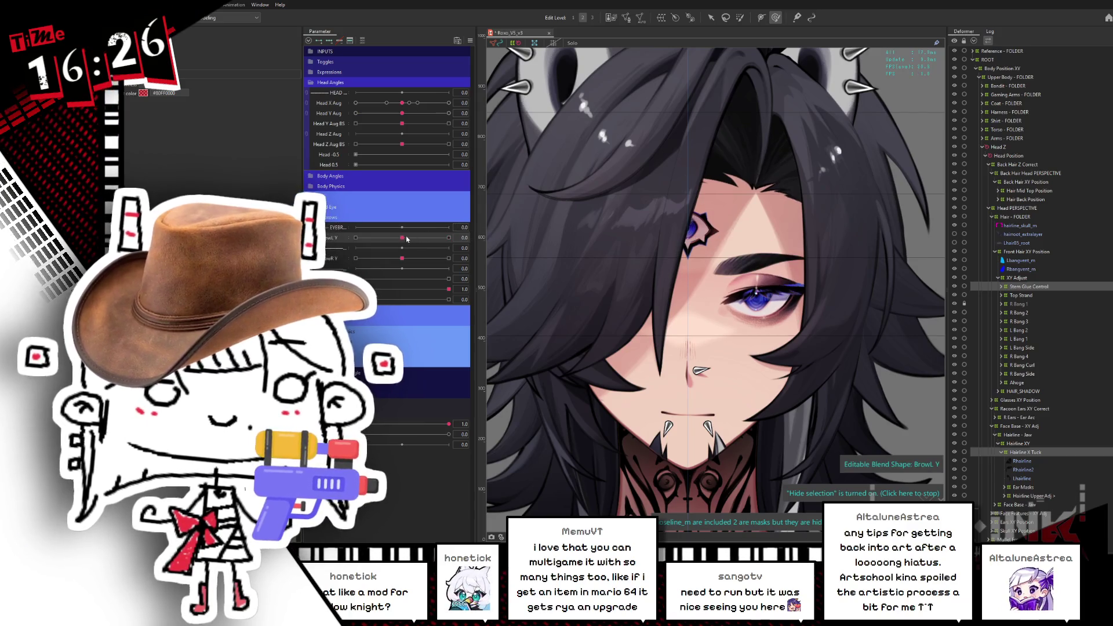
{"action": "left_click_drag", "start_coordinate": [1031, 455], "coordinate": [1035, 455]}
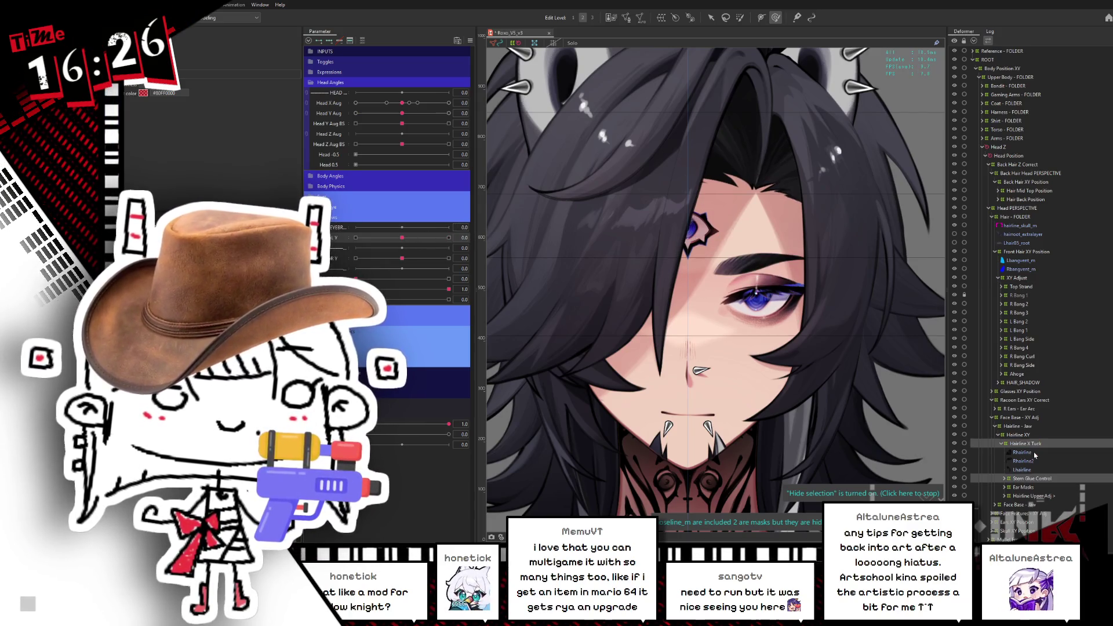
{"action": "key", "text": "ctrl+z"}
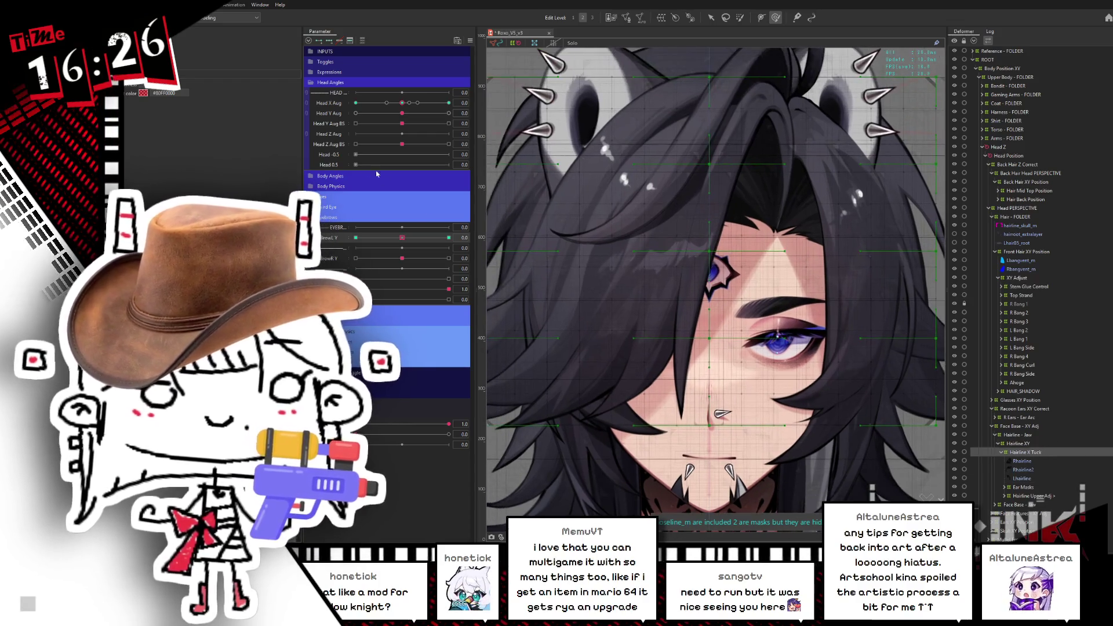
Mirror the raised left-brow hair shape onto the lowered BrowL Y key, then reset the brow
{"action": "left_click_drag", "start_coordinate": [402, 238], "coordinate": [448, 238]}
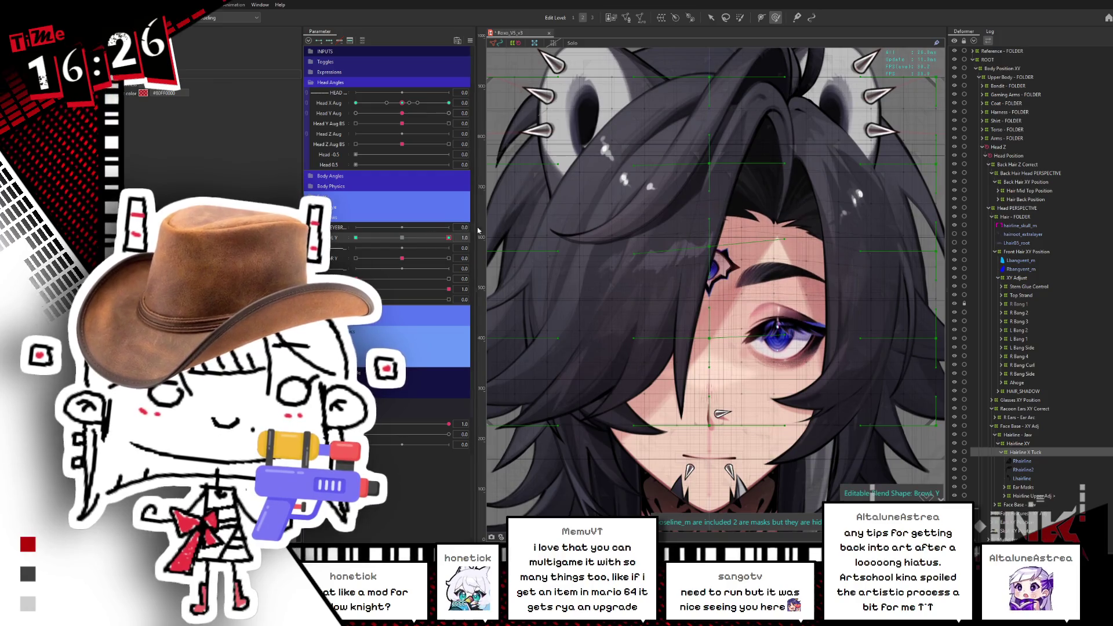
{"action": "key", "text": "ctrl+shift+r"}
{"action": "left_click", "coordinate": [598, 358]}
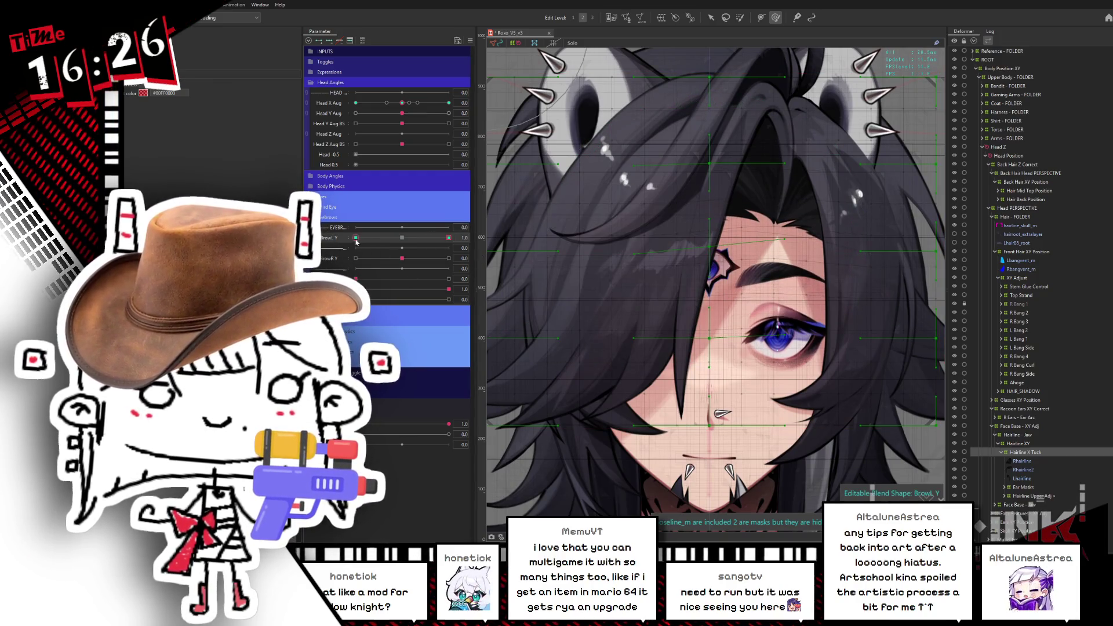
{"action": "left_click", "coordinate": [402, 251]}
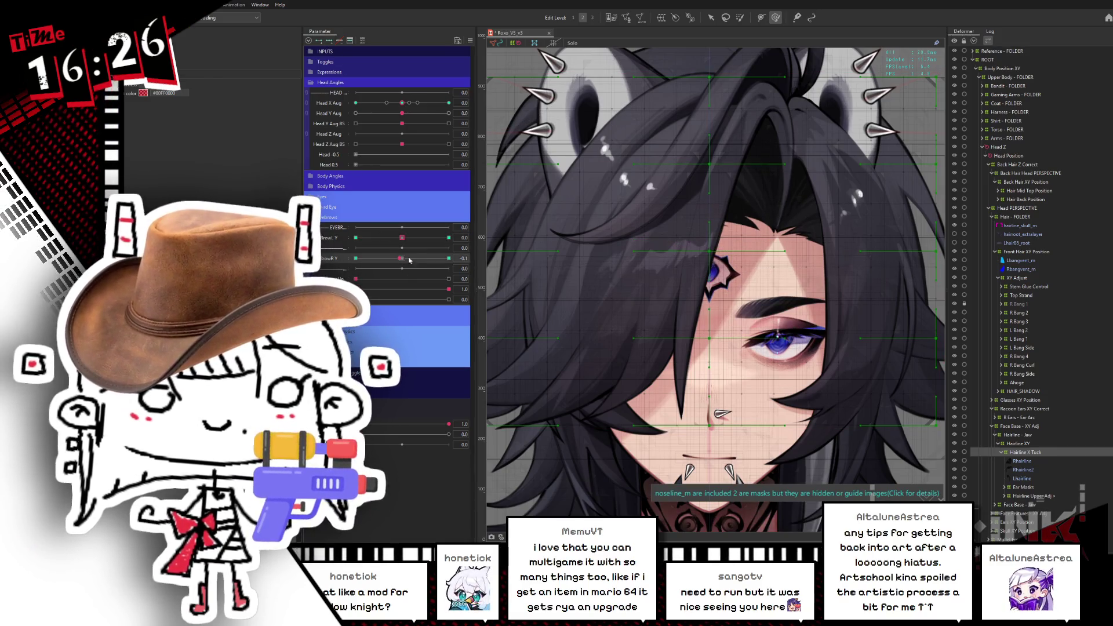
Mirror the raised right-brow hair shape onto its lowered key and add a BrowR Y blend shape
{"action": "left_click_drag", "start_coordinate": [409, 260], "coordinate": [455, 268]}
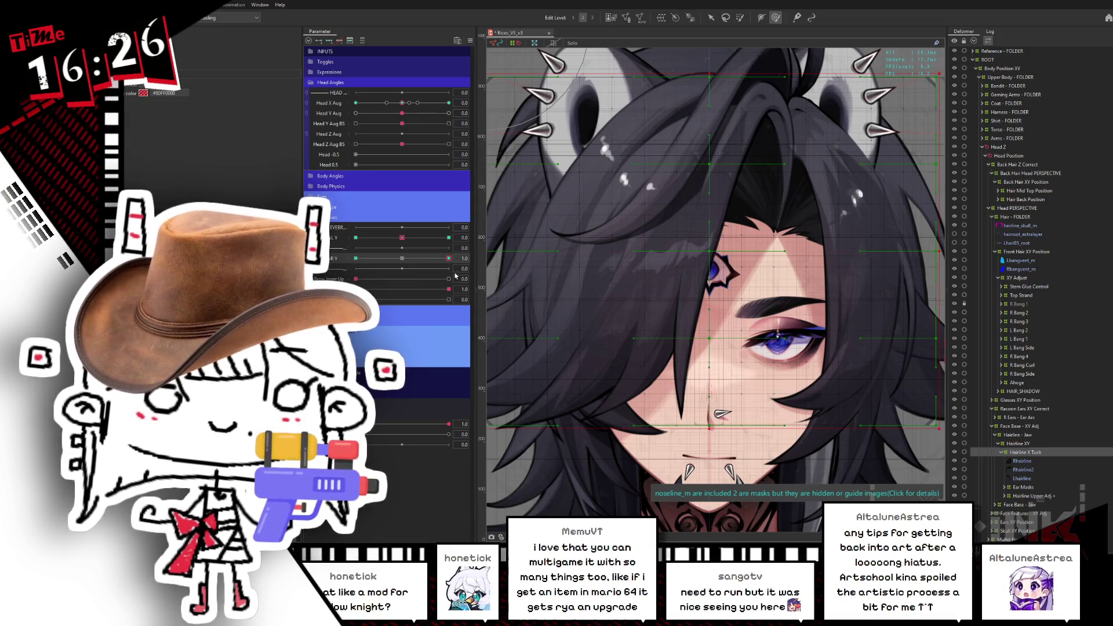
{"action": "left_click", "coordinate": [449, 258]}
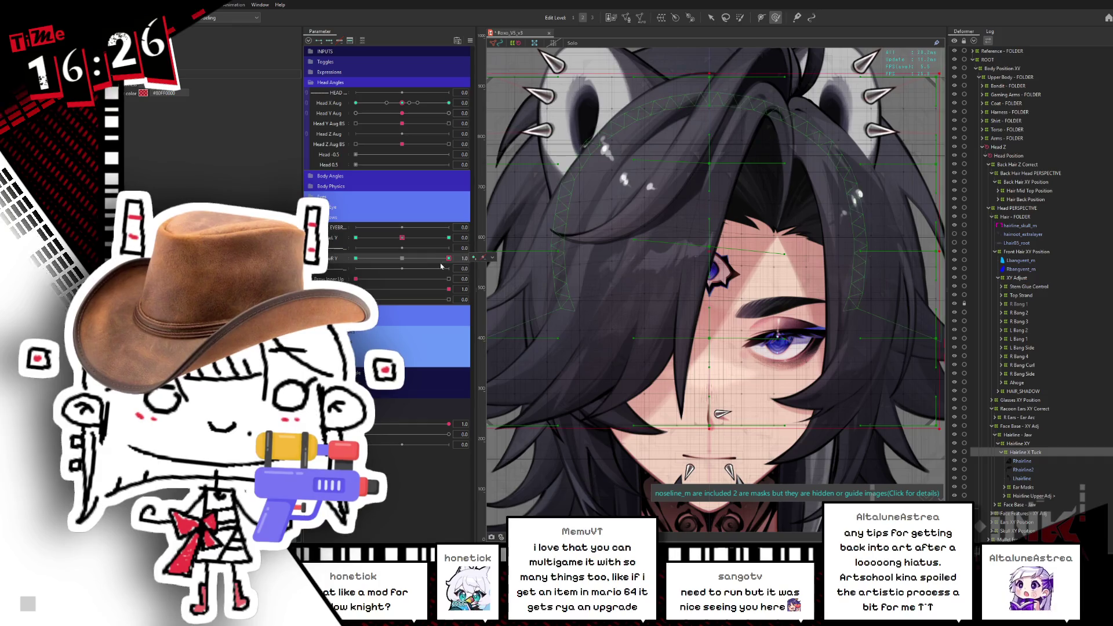
{"action": "key", "text": "ctrl+r"}
{"action": "left_click", "coordinate": [599, 357]}
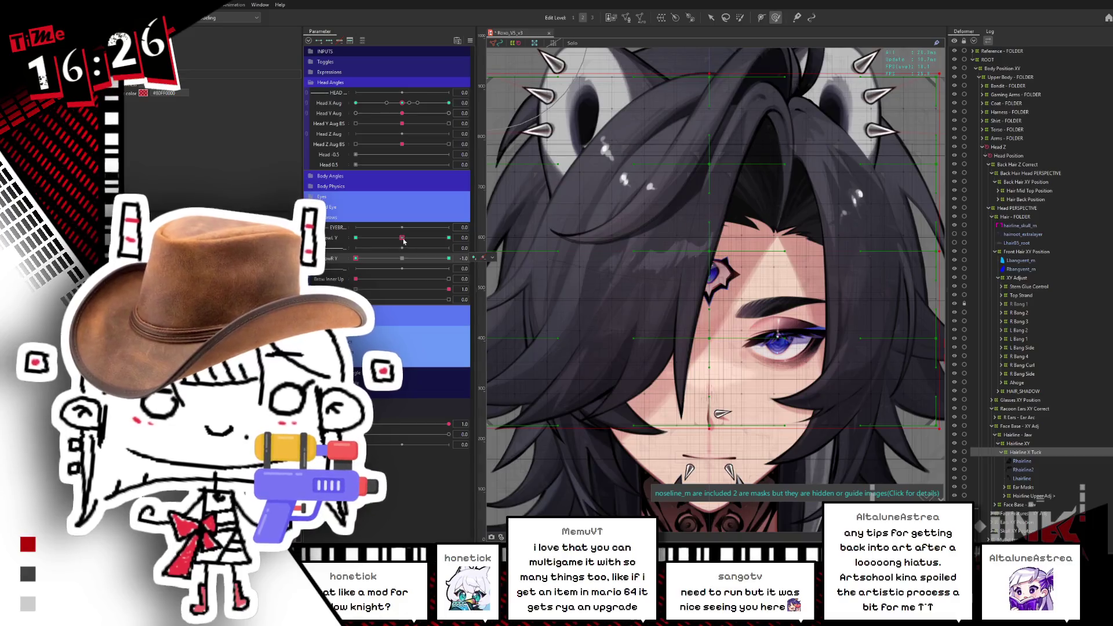
{"action": "key", "text": "ctrl+b"}
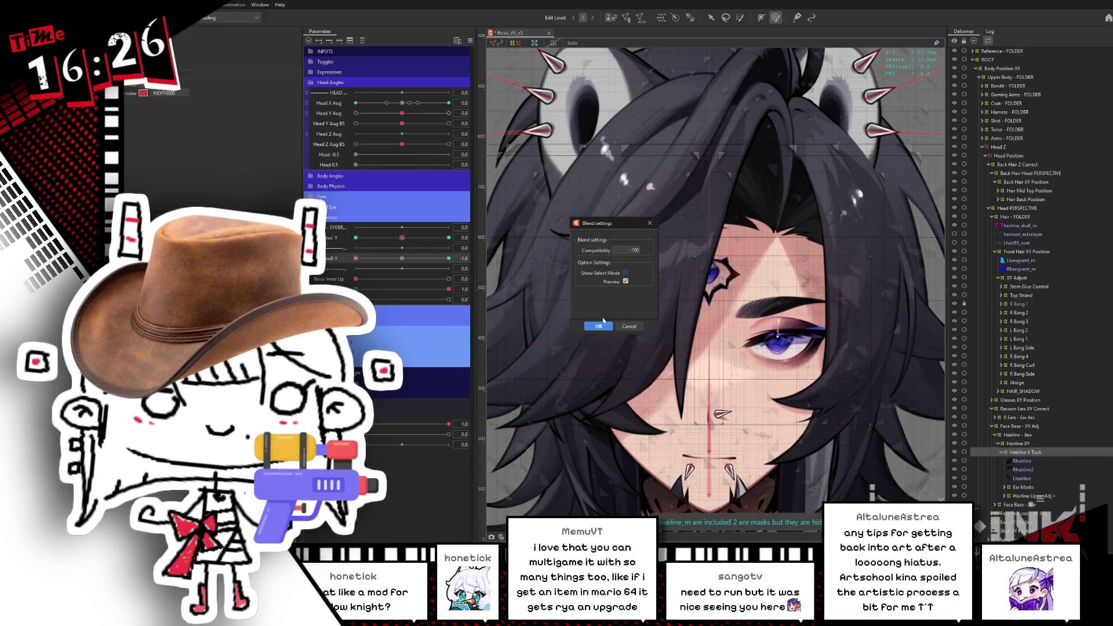
{"action": "left_click", "coordinate": [599, 326]}
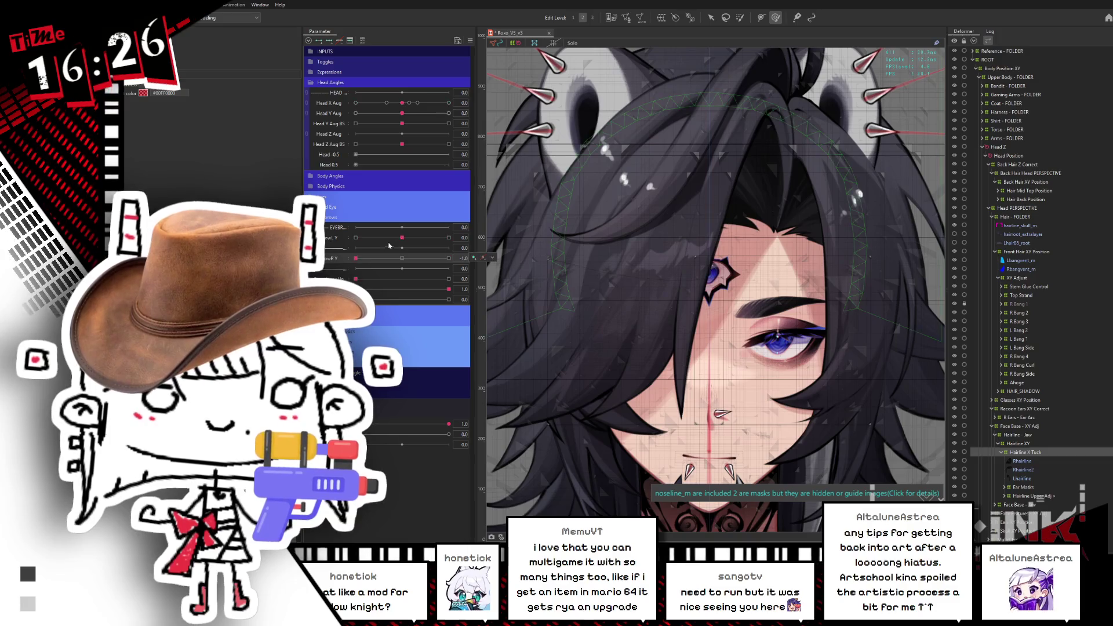
Test both eyebrows moving the hair, with and without the head turned
{"action": "mouse_move", "coordinate": [401, 237]}
{"action": "left_mouse_down"}
{"action": "mouse_move", "coordinate": [385, 243]}
{"action": "mouse_move", "coordinate": [448, 237]}
{"action": "left_mouse_up"}
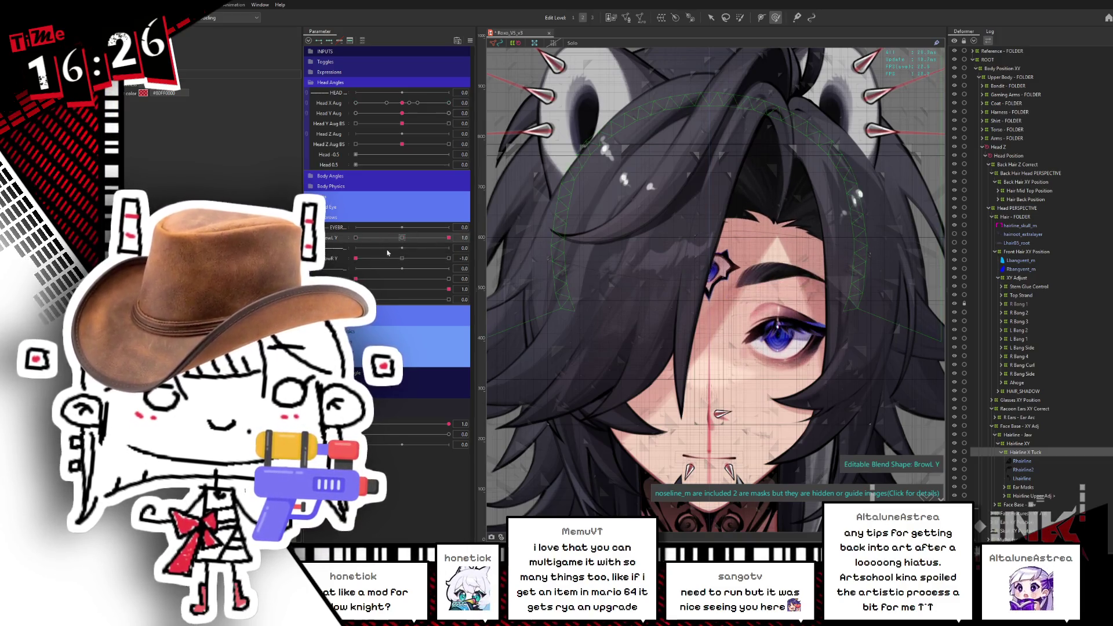
{"action": "left_click_drag", "start_coordinate": [355, 258], "coordinate": [448, 258]}
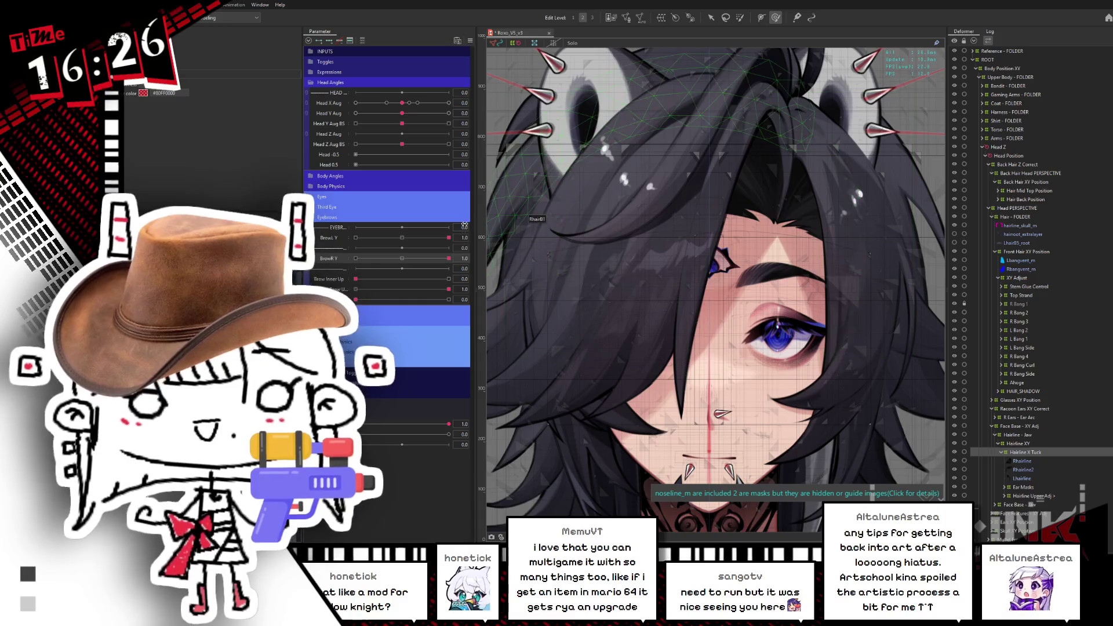
{"action": "left_click_drag", "start_coordinate": [423, 105], "coordinate": [448, 103]}
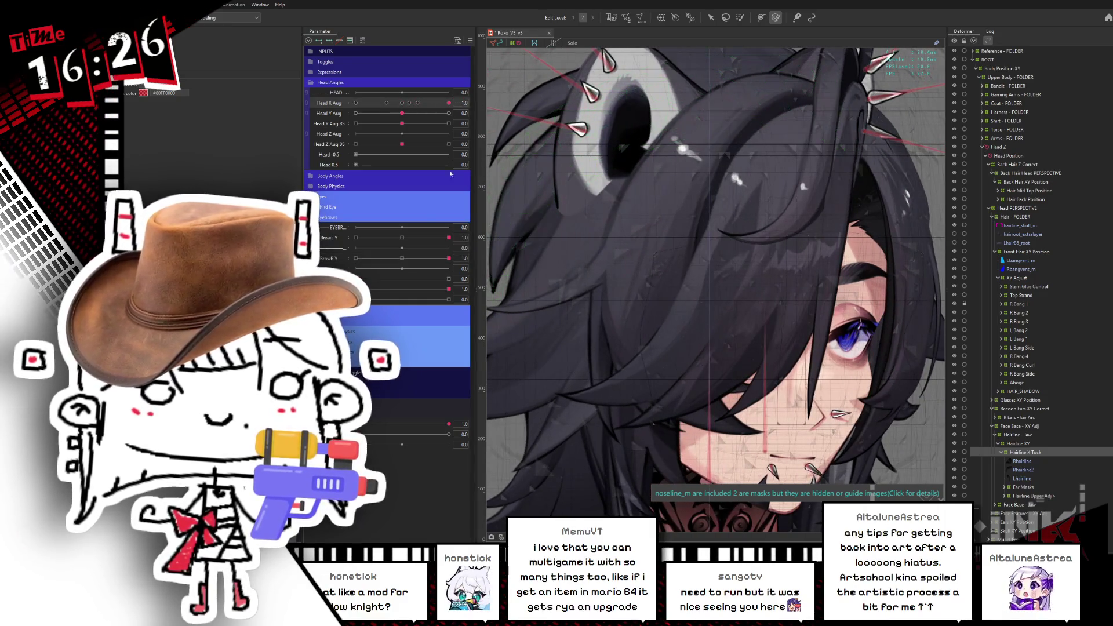
{"action": "mouse_move", "coordinate": [449, 238]}
{"action": "left_mouse_down"}
{"action": "mouse_move", "coordinate": [404, 239]}
{"action": "mouse_move", "coordinate": [452, 235]}
{"action": "left_mouse_up"}
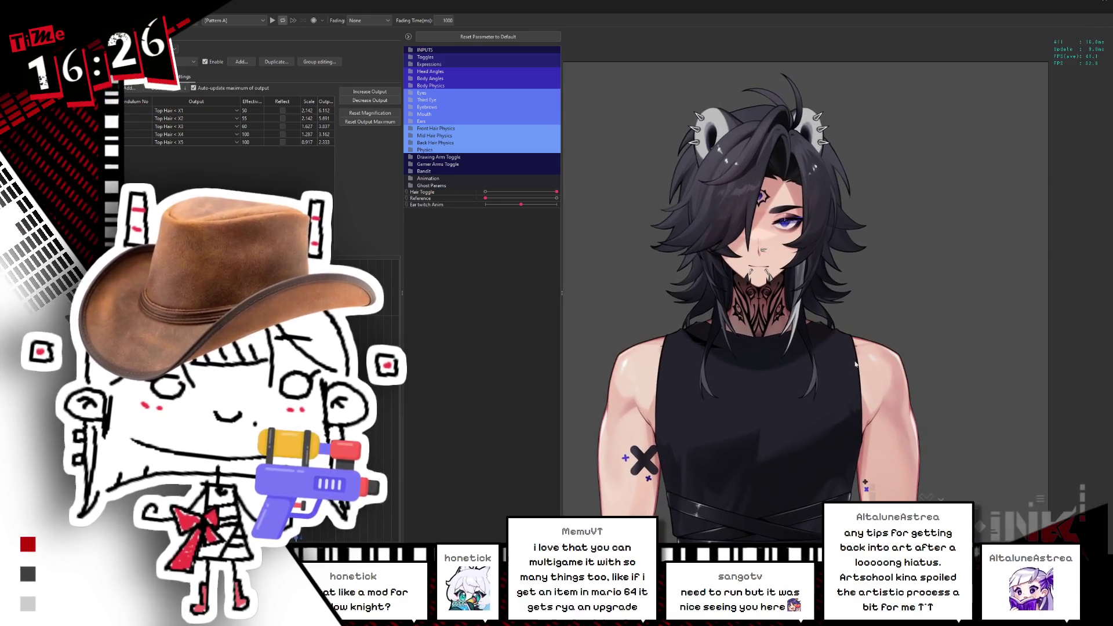
Test the eyebrow face-tracking inputs, then open External Application Integration Settings showing VTube Studio
{"action": "left_click", "coordinate": [412, 49]}
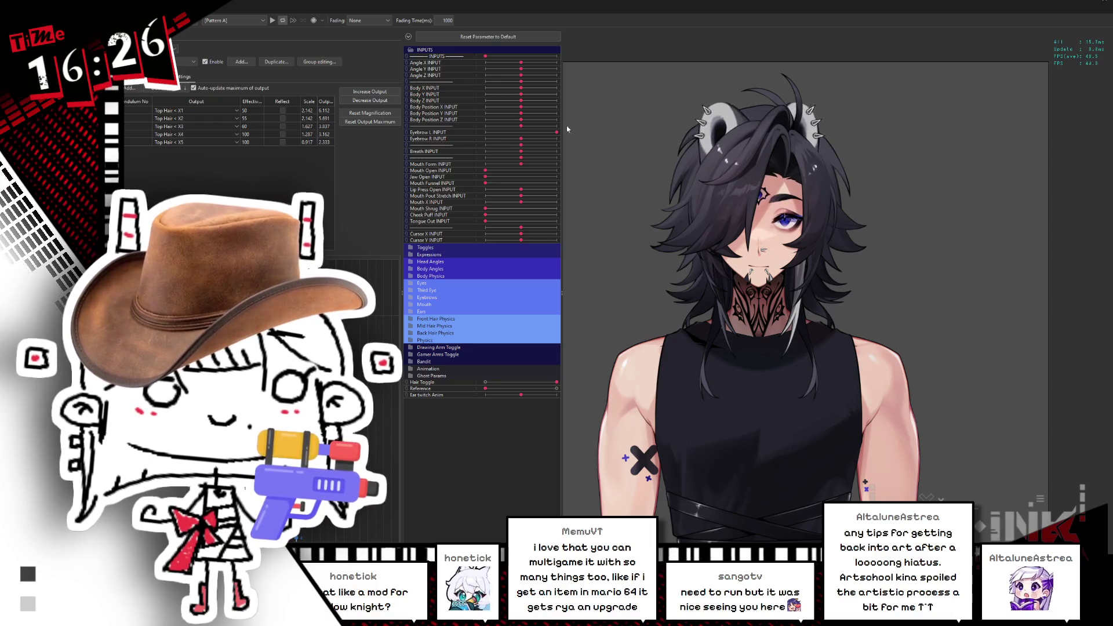
{"action": "mouse_move", "coordinate": [555, 132]}
{"action": "left_mouse_down"}
{"action": "mouse_move", "coordinate": [492, 140]}
{"action": "mouse_move", "coordinate": [568, 126]}
{"action": "left_mouse_up"}
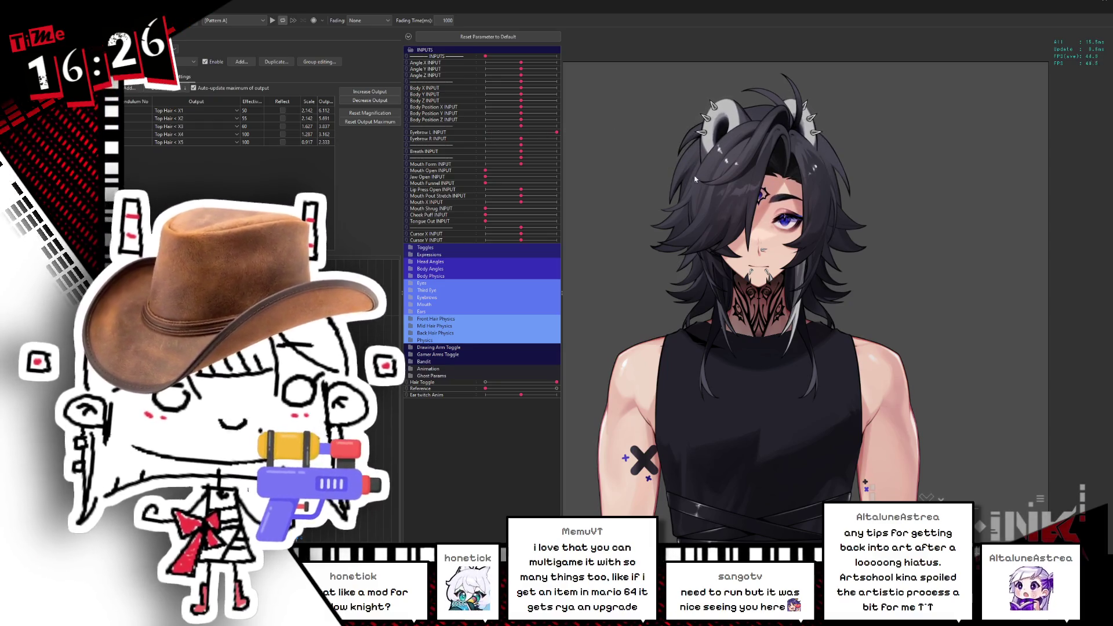
{"action": "scroll", "coordinate": [836, 235], "scroll_direction": "up", "scroll_amount": 5}
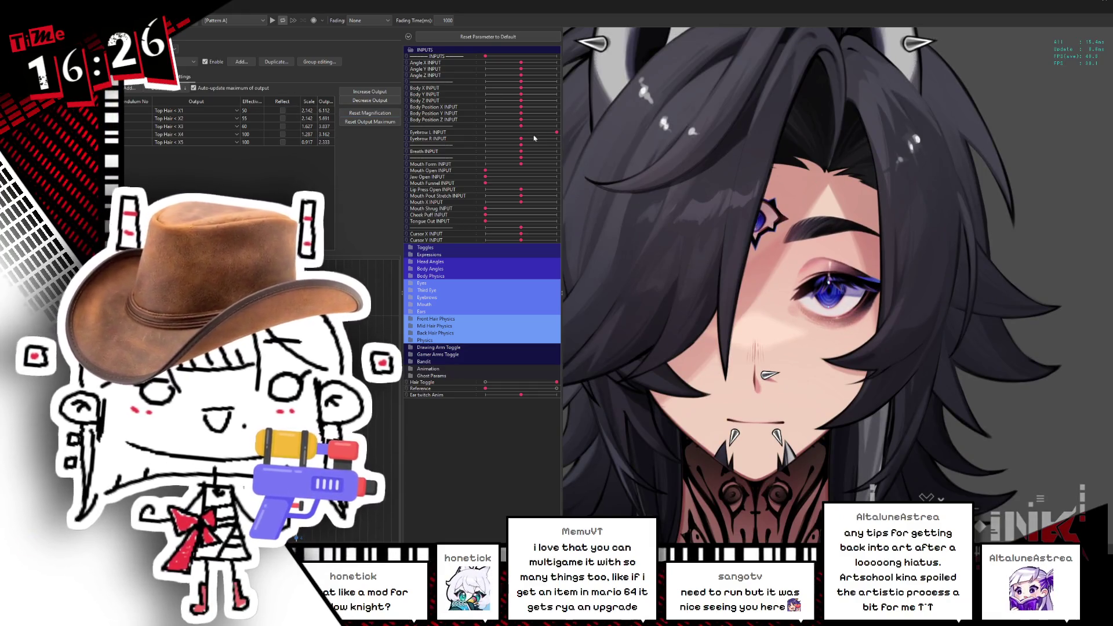
{"action": "left_click_drag", "start_coordinate": [522, 141], "coordinate": [577, 136]}
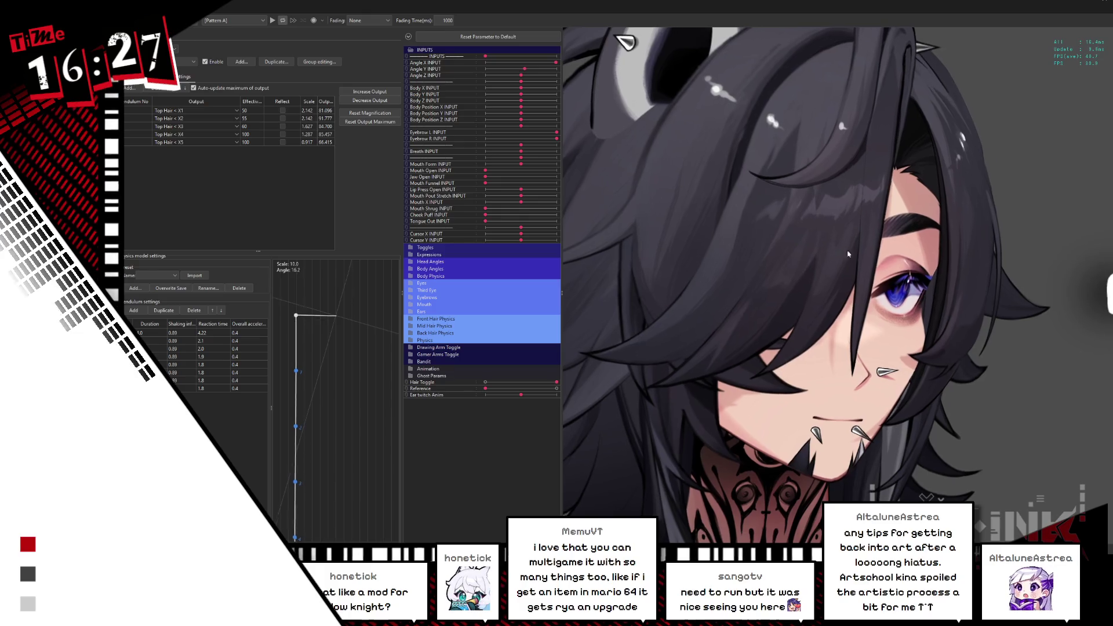
{"action": "left_click", "coordinate": [210, 86]}
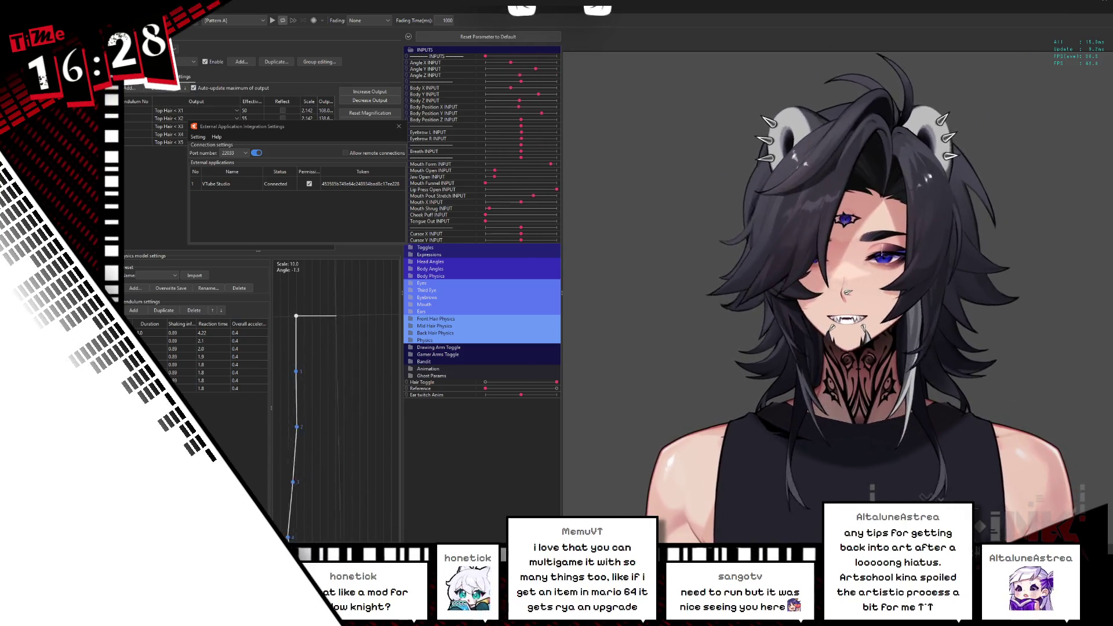
Move the integration dialog aside and close the maximized Physics Settings window
{"action": "left_click_drag", "start_coordinate": [304, 175], "coordinate": [305, 176]}
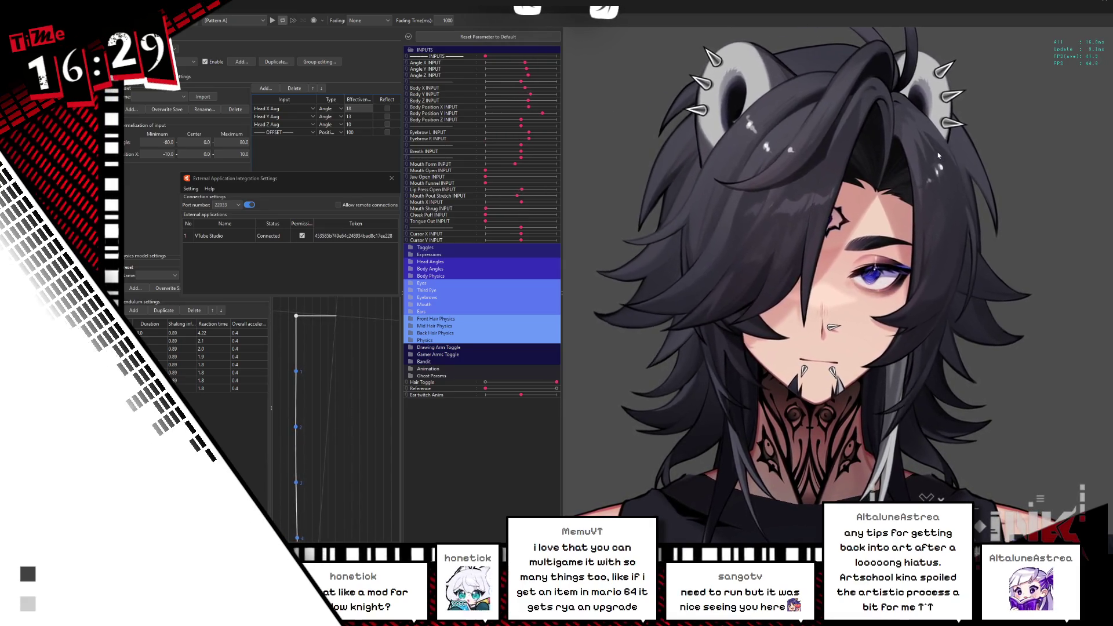
{"action": "left_click", "coordinate": [1101, 2]}
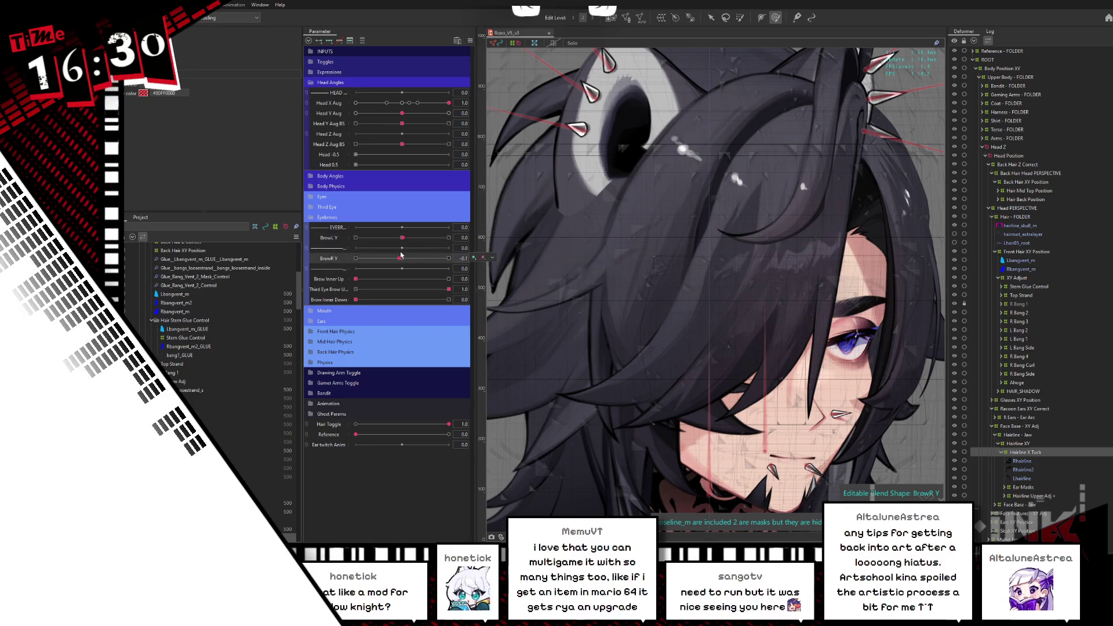
Zoom into the eye, select the Llash_top mesh via Object at Cursor, and hide the selection overlay
{"action": "left_click", "coordinate": [321, 196]}
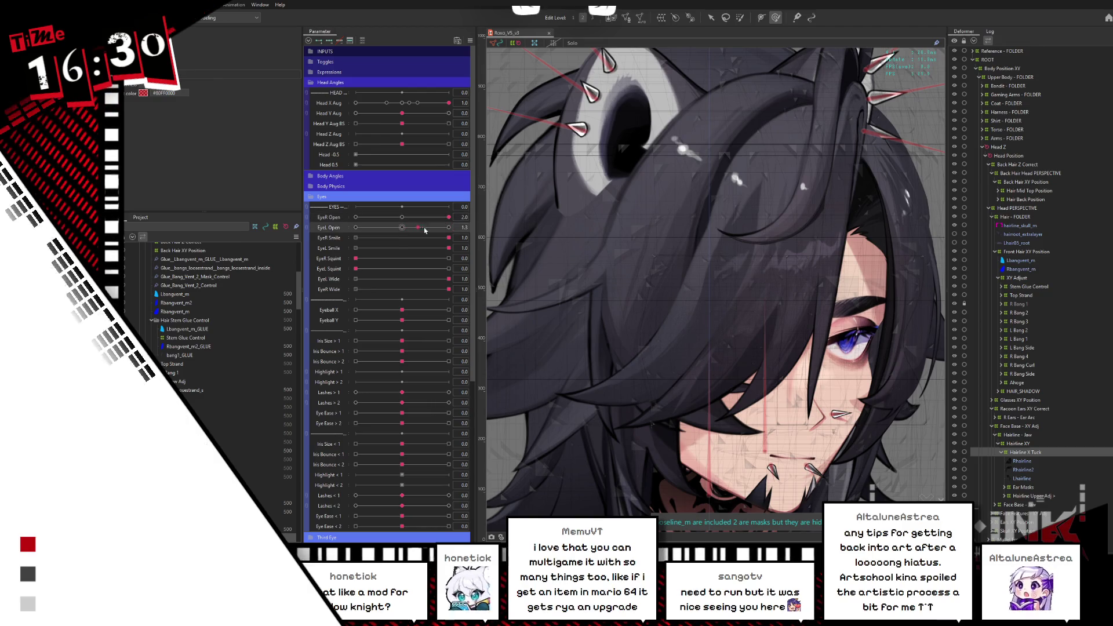
{"action": "left_click", "coordinate": [313, 198]}
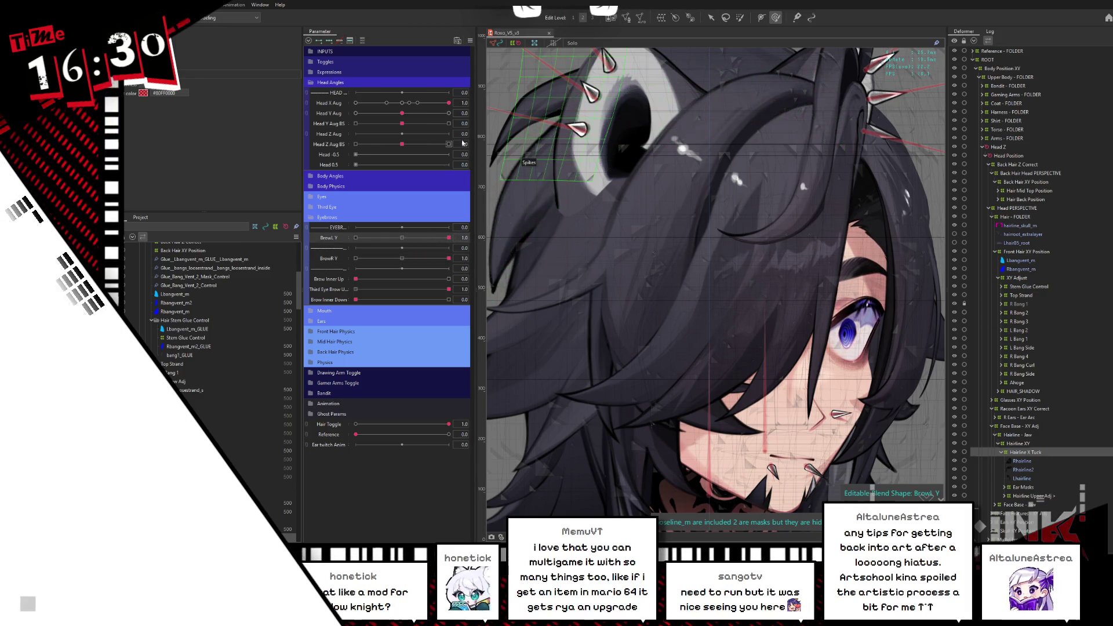
{"action": "scroll", "coordinate": [807, 334], "scroll_direction": "up", "scroll_amount": 5}
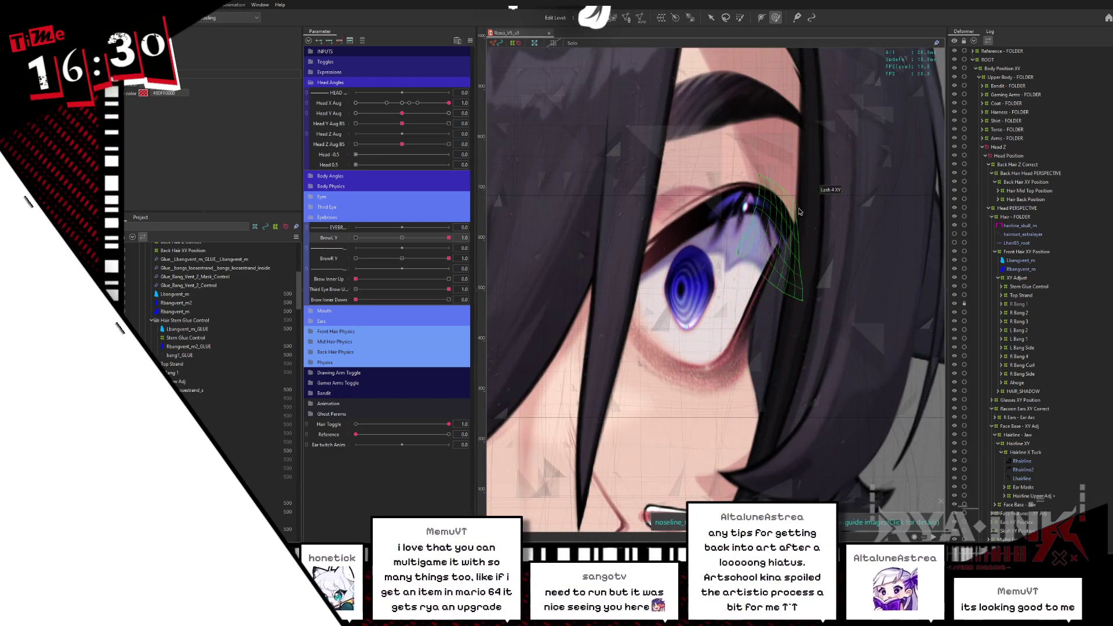
{"action": "right_click", "coordinate": [794, 241]}
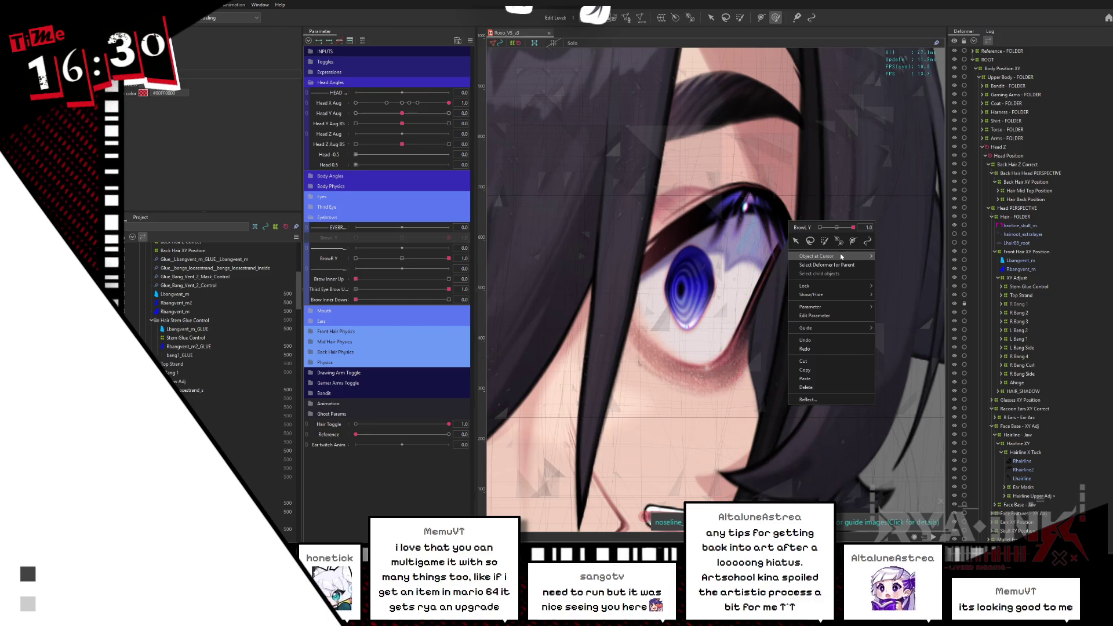
{"action": "mouse_move", "coordinate": [842, 256]}
{"action": "left_click", "coordinate": [908, 251]}
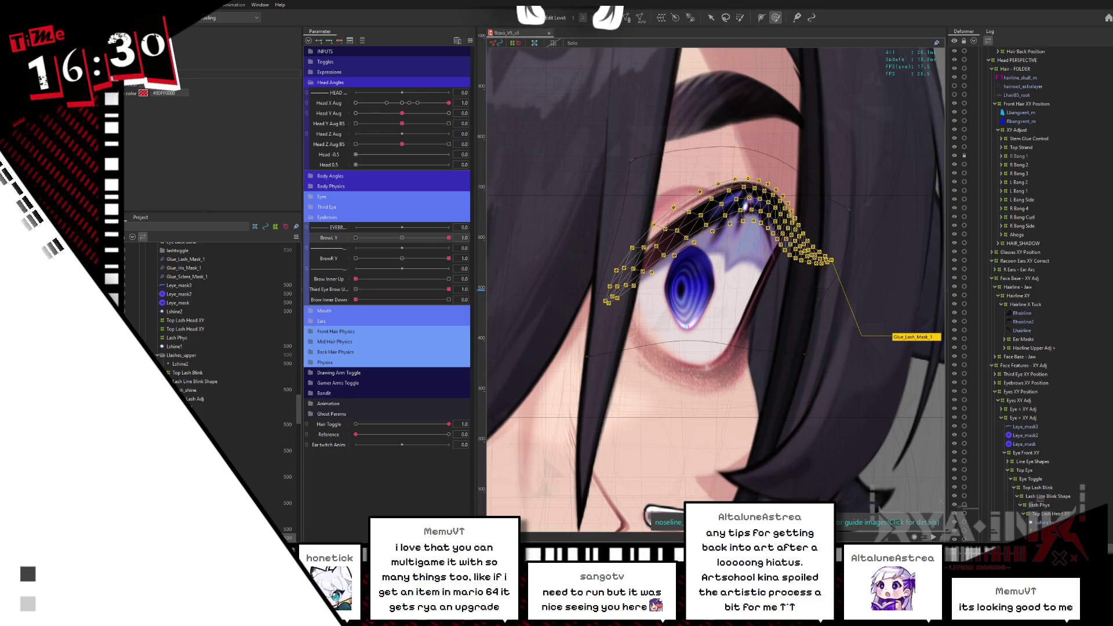
{"action": "scroll", "coordinate": [1100, 493], "scroll_direction": "down", "scroll_amount": 3}
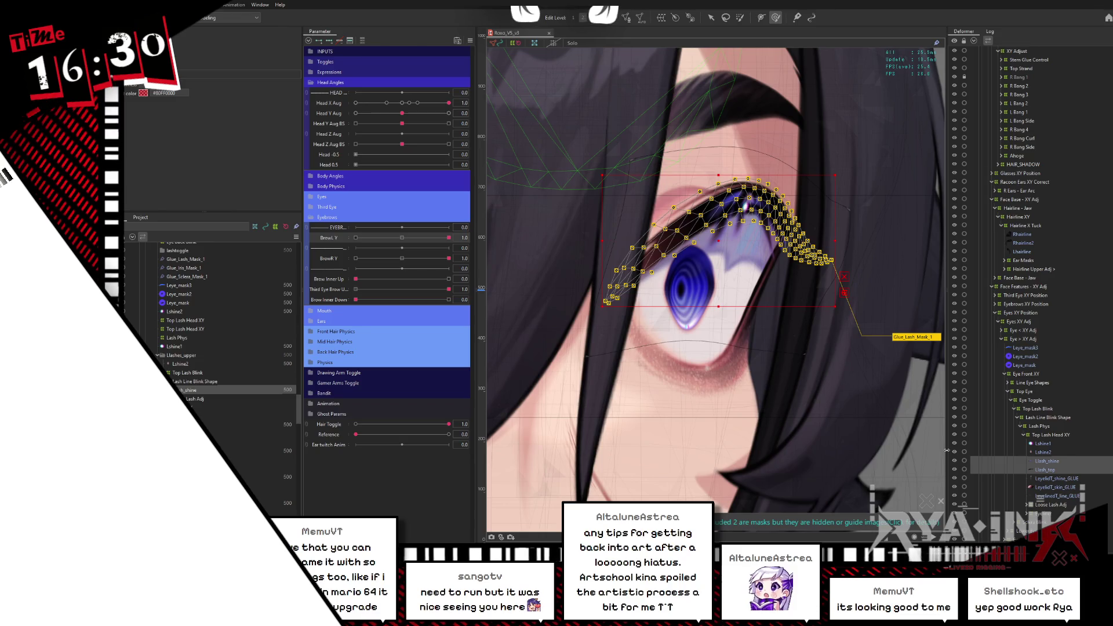
{"action": "key", "text": "ctrl+h"}
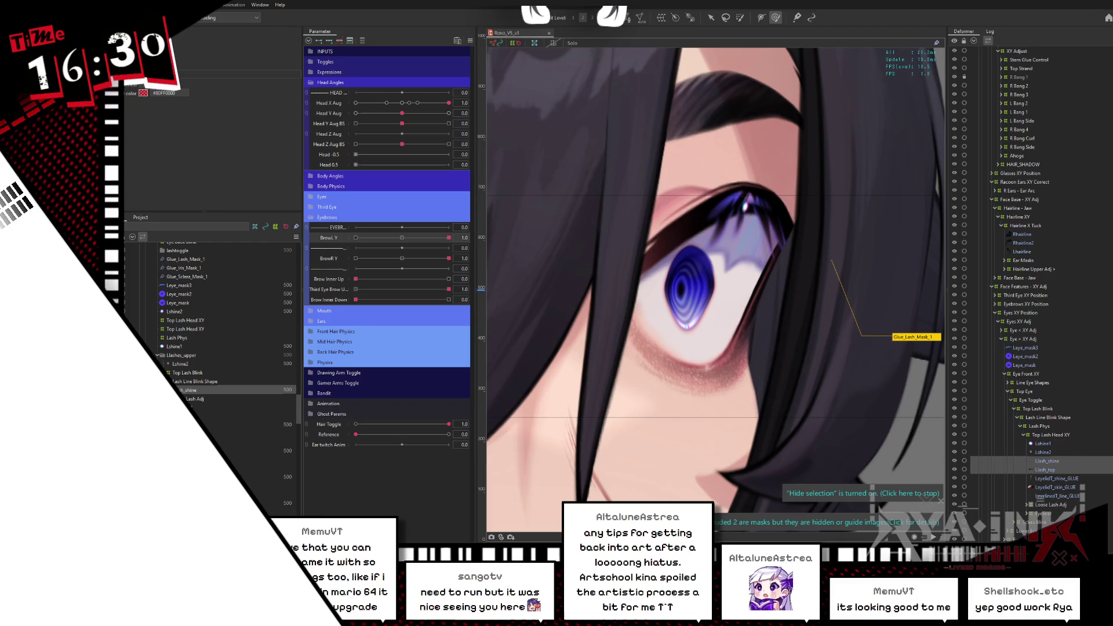
{"action": "scroll", "coordinate": [1050, 445], "scroll_direction": "down", "scroll_amount": 2}
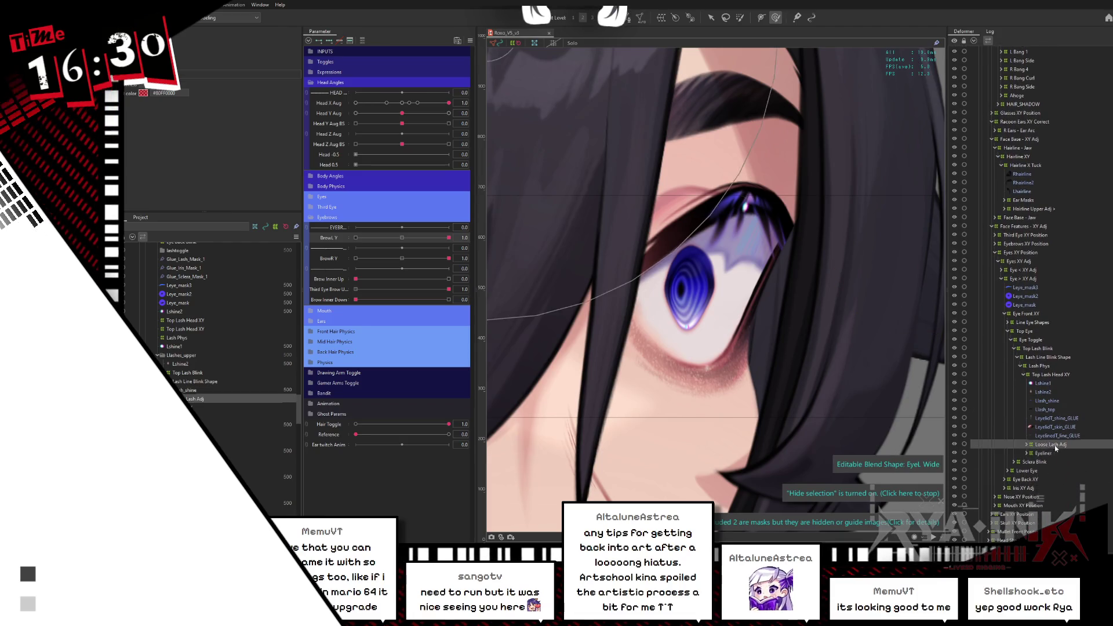
Expand Loose Lash Adj and select the lash meshes Llash_loose1 through Llash_loose5
{"action": "double_click", "coordinate": [1050, 444]}
{"action": "left_click", "coordinate": [1063, 471]}
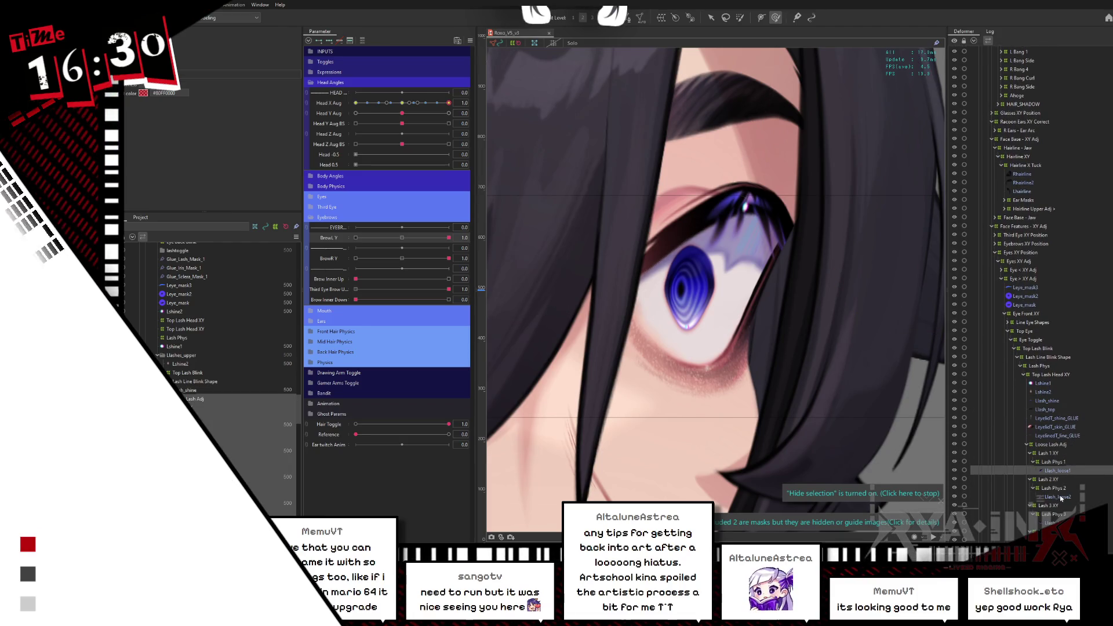
{"action": "left_click", "coordinate": [1060, 497], "text": "ctrl"}
{"action": "left_click", "coordinate": [1058, 523], "text": "ctrl"}
{"action": "scroll", "coordinate": [1058, 523], "scroll_direction": "down", "scroll_amount": 2}
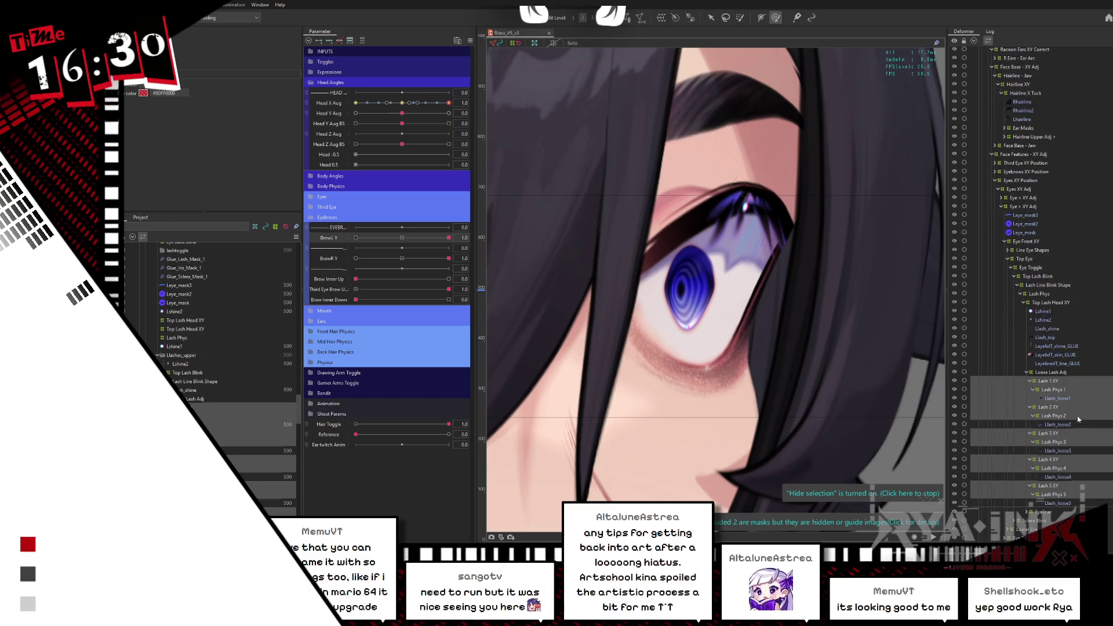
{"action": "left_click", "coordinate": [1057, 477], "text": "ctrl"}
{"action": "left_click", "coordinate": [1053, 502], "text": "ctrl"}
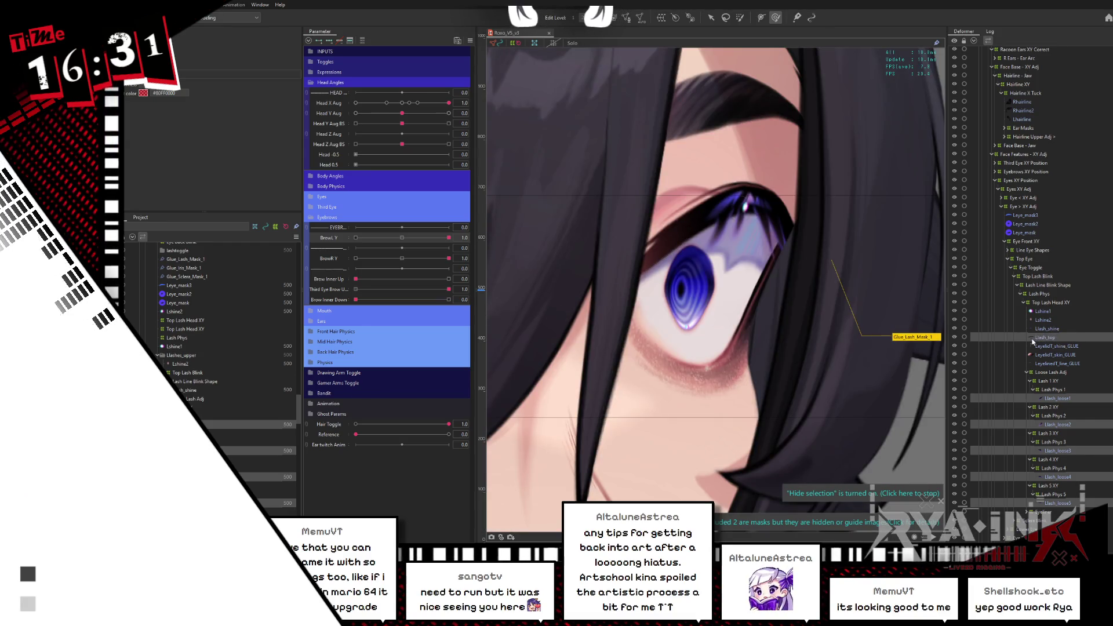
Reset both eyebrow heights to 0 and paste the lash IDs into Lsidebang1_BEHIND's mask
{"action": "left_click", "coordinate": [407, 259]}
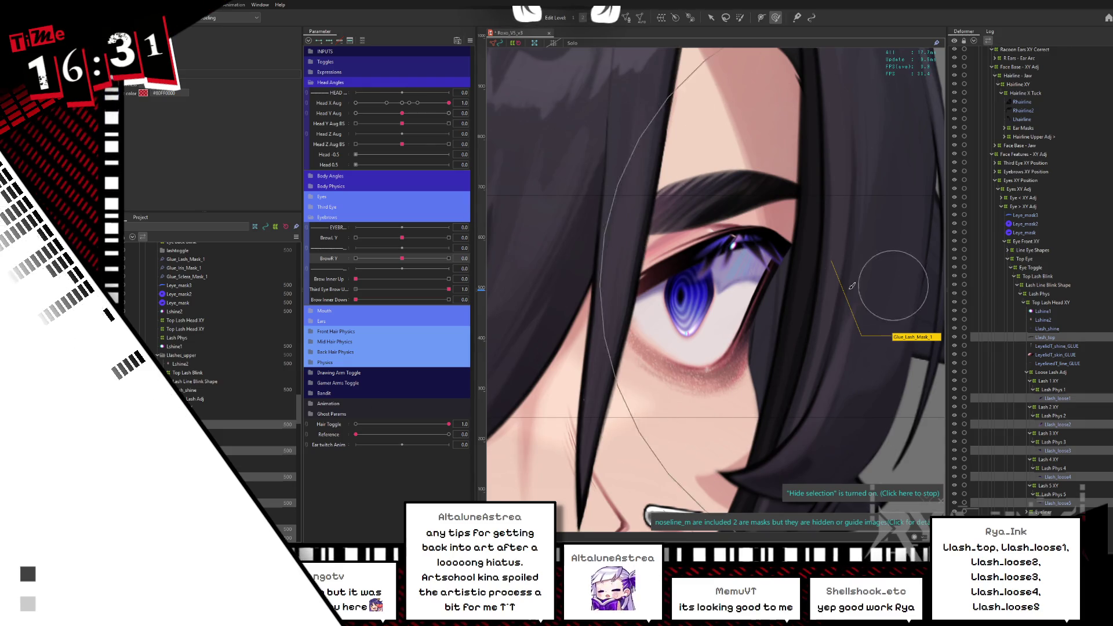
{"action": "right_click", "coordinate": [794, 296]}
{"action": "mouse_move", "coordinate": [811, 302]}
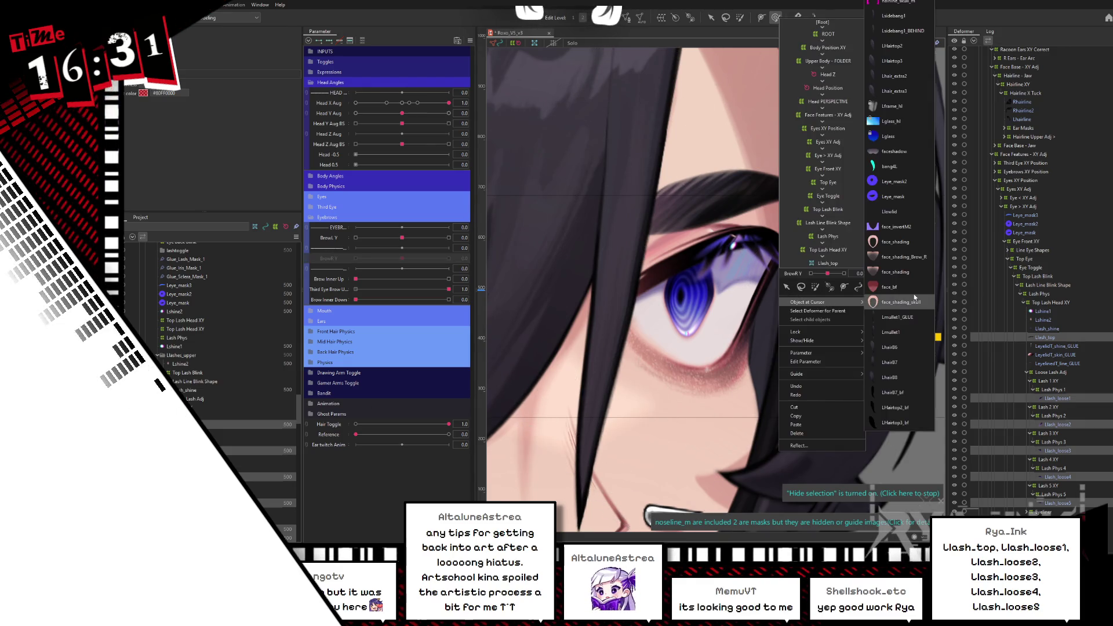
{"action": "left_click", "coordinate": [898, 30]}
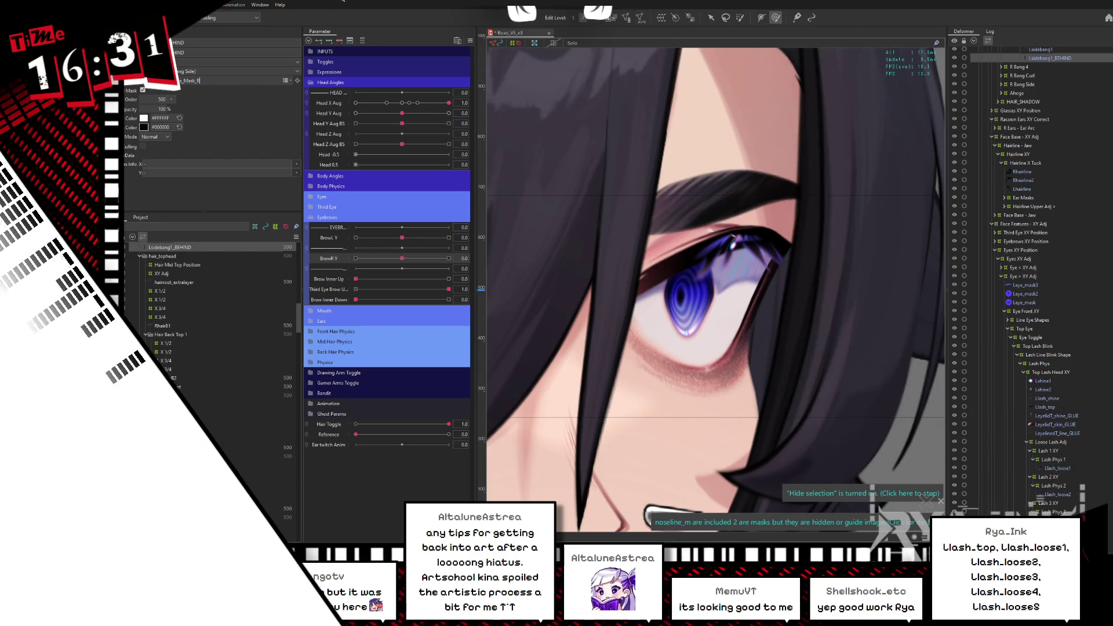
{"action": "key", "text": "ctrl+v"}
{"action": "key", "text": "Return"}
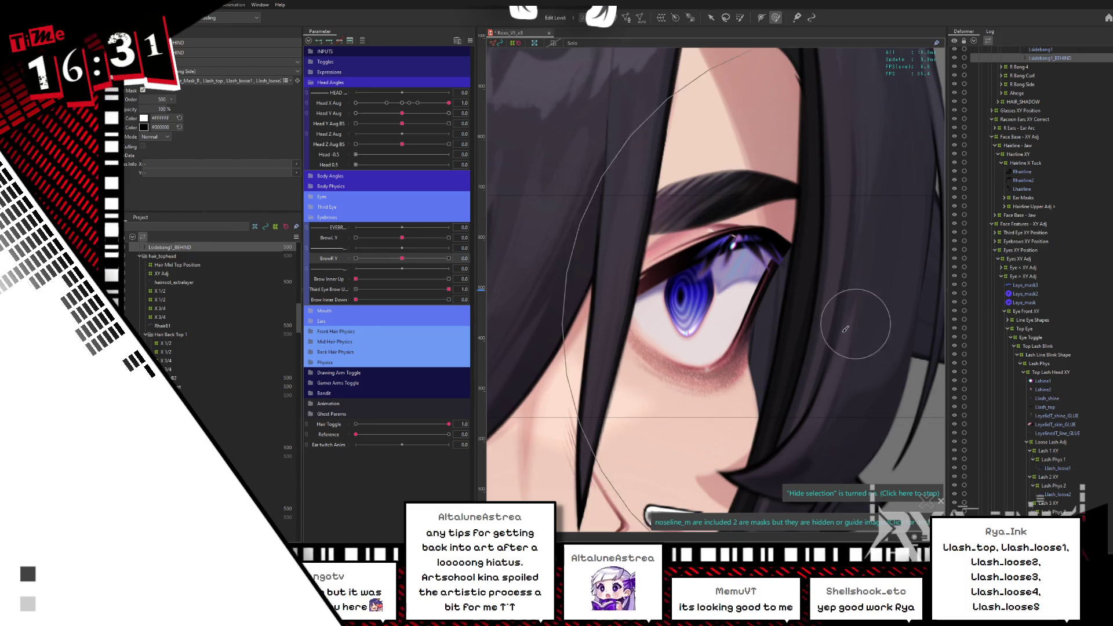
Paste the same lash mesh IDs into Lsidebang1's clipping mask field
{"action": "left_click_drag", "start_coordinate": [792, 270], "coordinate": [921, 241]}
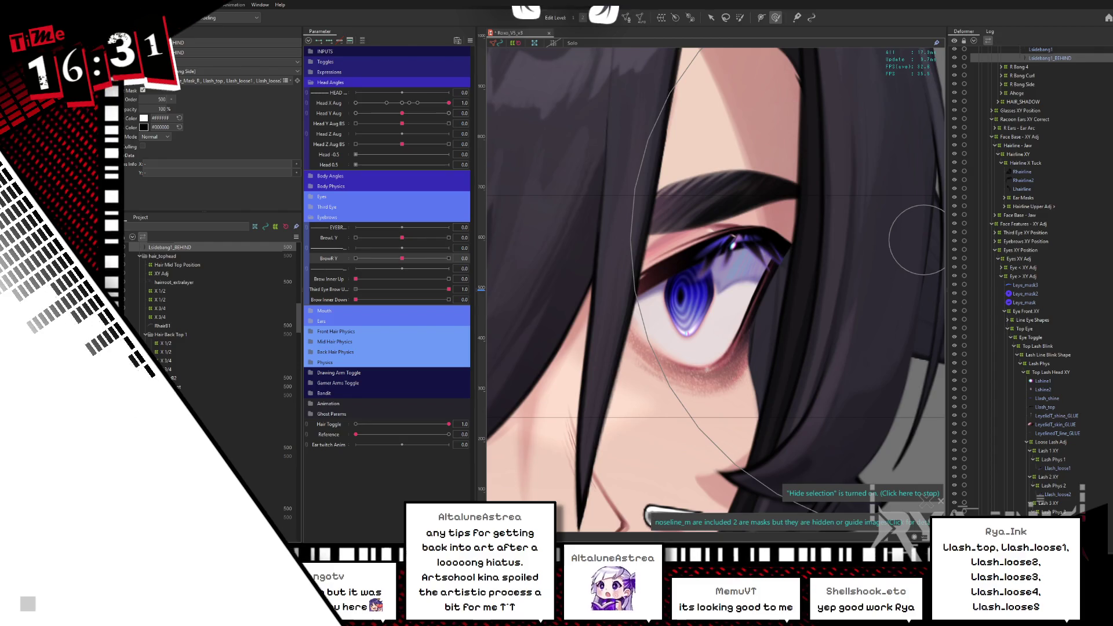
{"action": "scroll", "coordinate": [1047, 201], "scroll_direction": "up", "scroll_amount": 6}
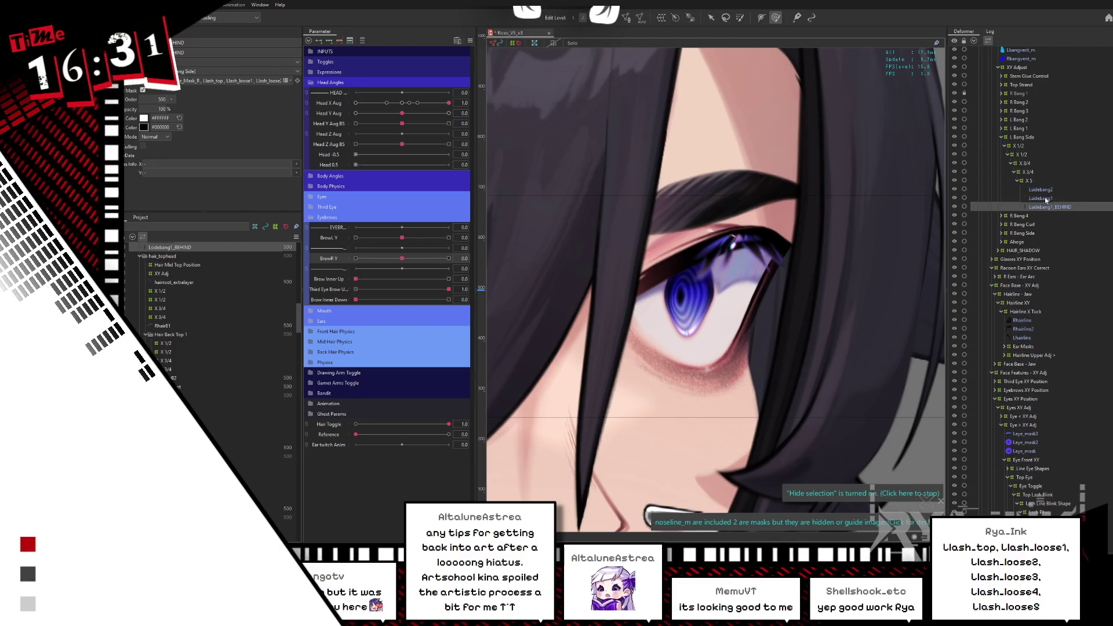
{"action": "left_click", "coordinate": [1045, 198]}
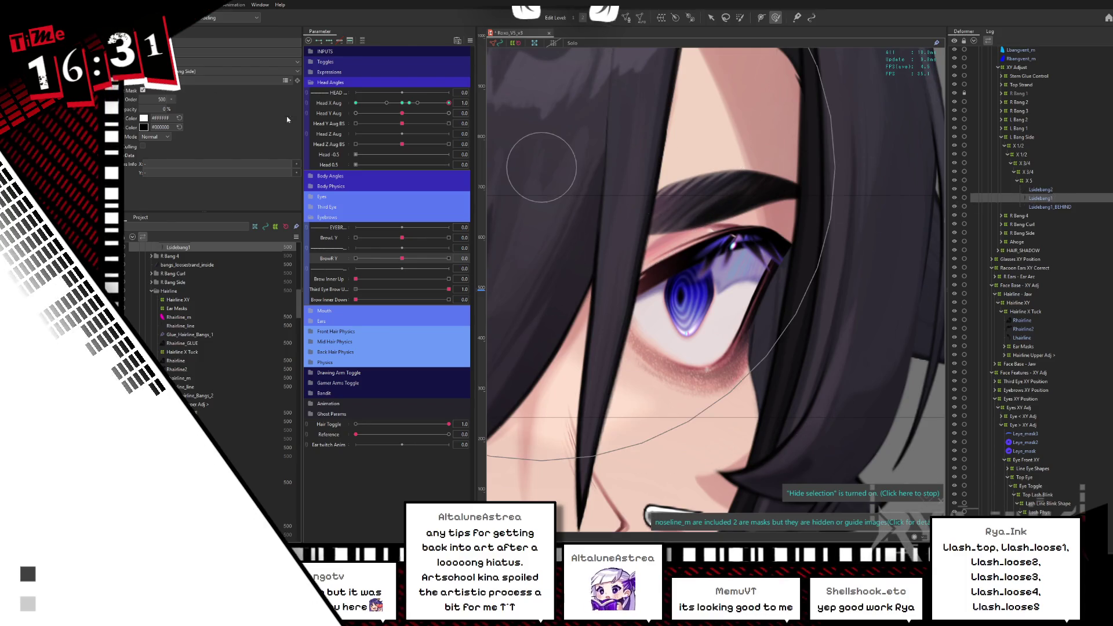
{"action": "key", "text": "ctrl+v"}
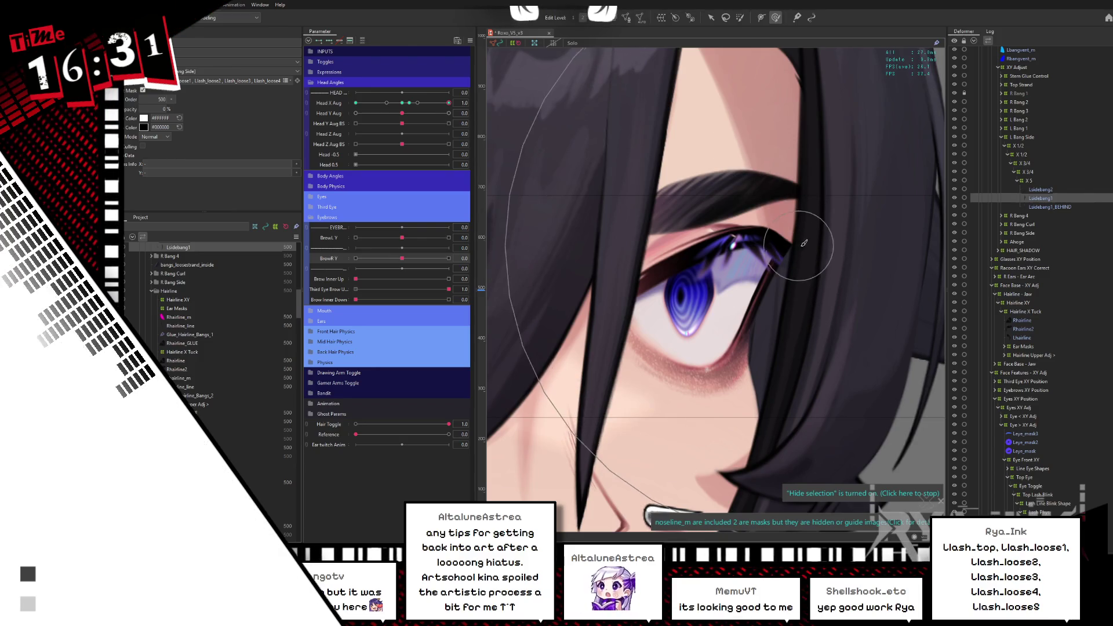
{"action": "right_click", "coordinate": [781, 279]}
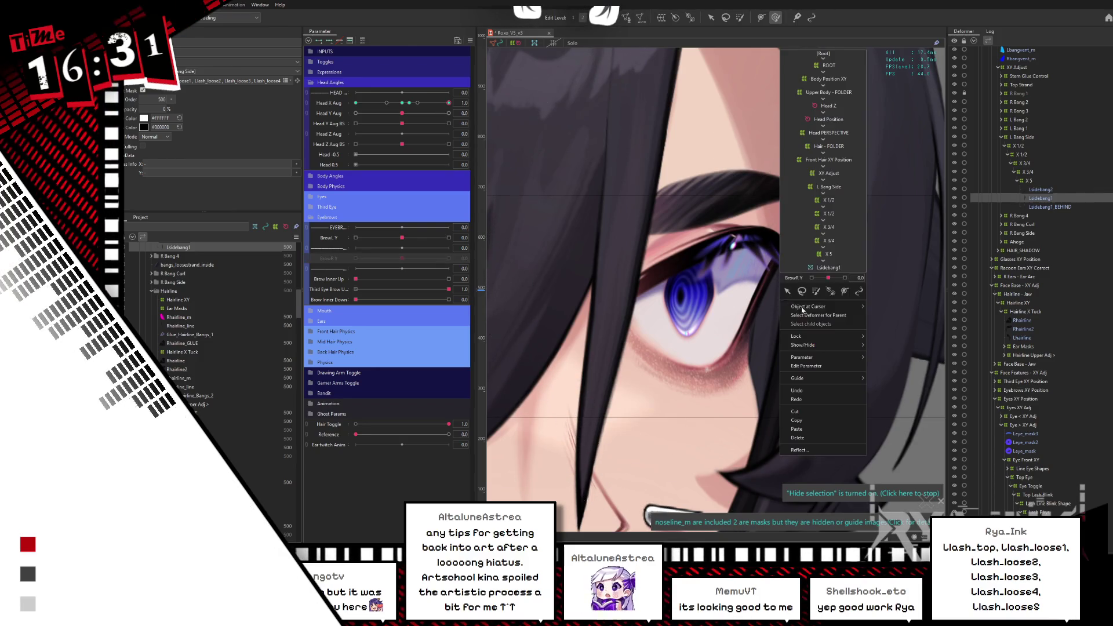
{"action": "mouse_move", "coordinate": [811, 306]}
{"action": "left_click", "coordinate": [800, 2]}
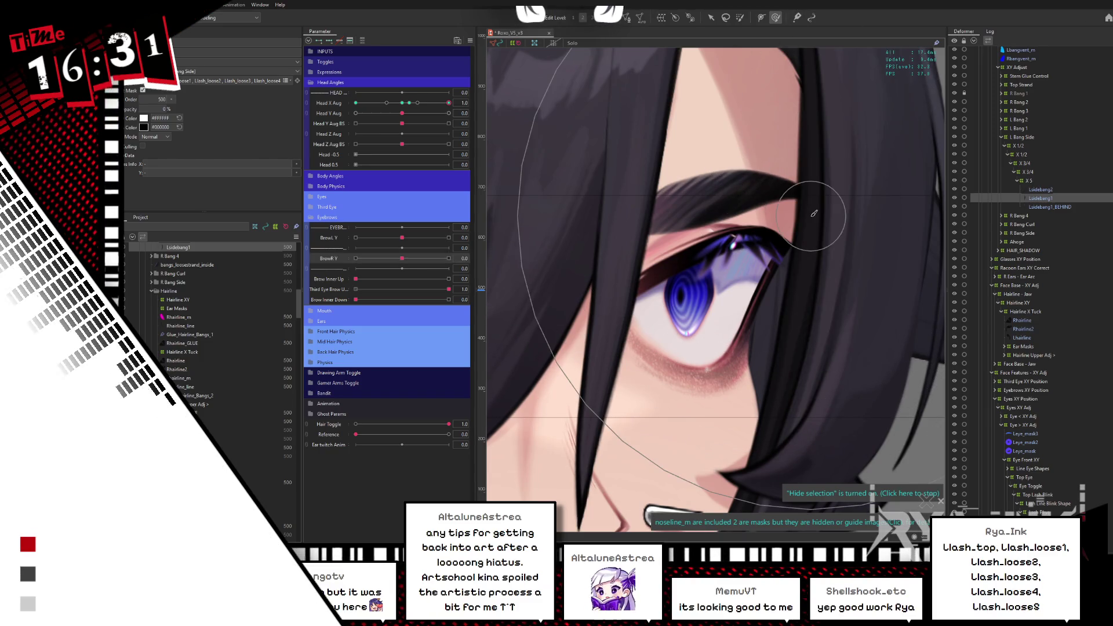
{"action": "scroll", "coordinate": [814, 213], "scroll_direction": "down", "scroll_amount": 3}
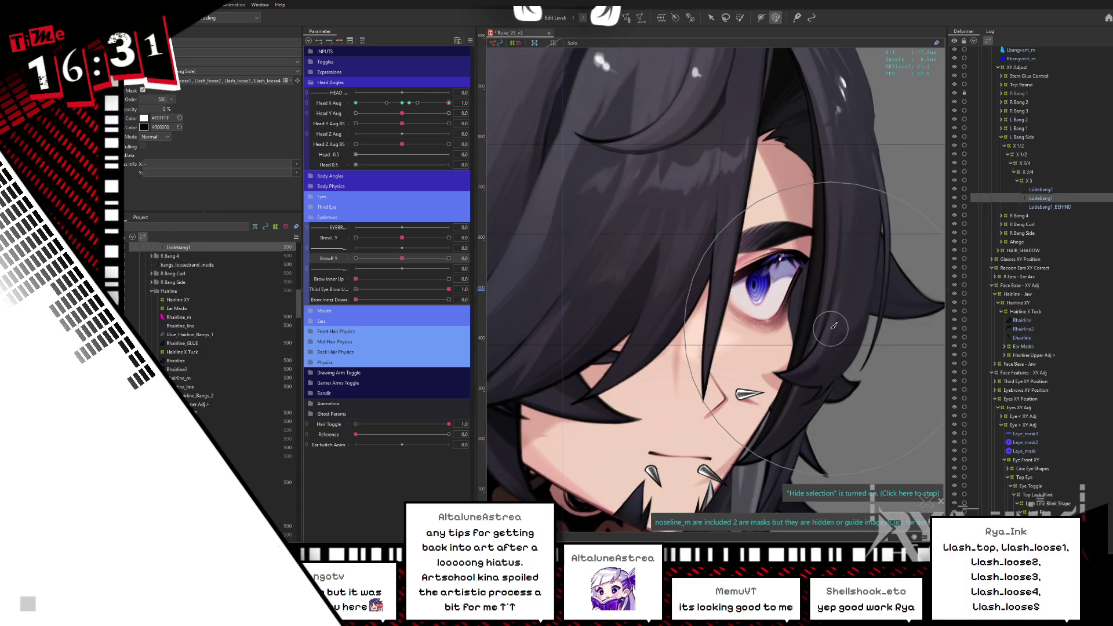
Collapse the Hairline folder, hide the front bangs and centre the face in view
{"action": "left_click", "coordinate": [162, 292]}
{"action": "scroll", "coordinate": [301, 306], "scroll_direction": "up", "scroll_amount": 5}
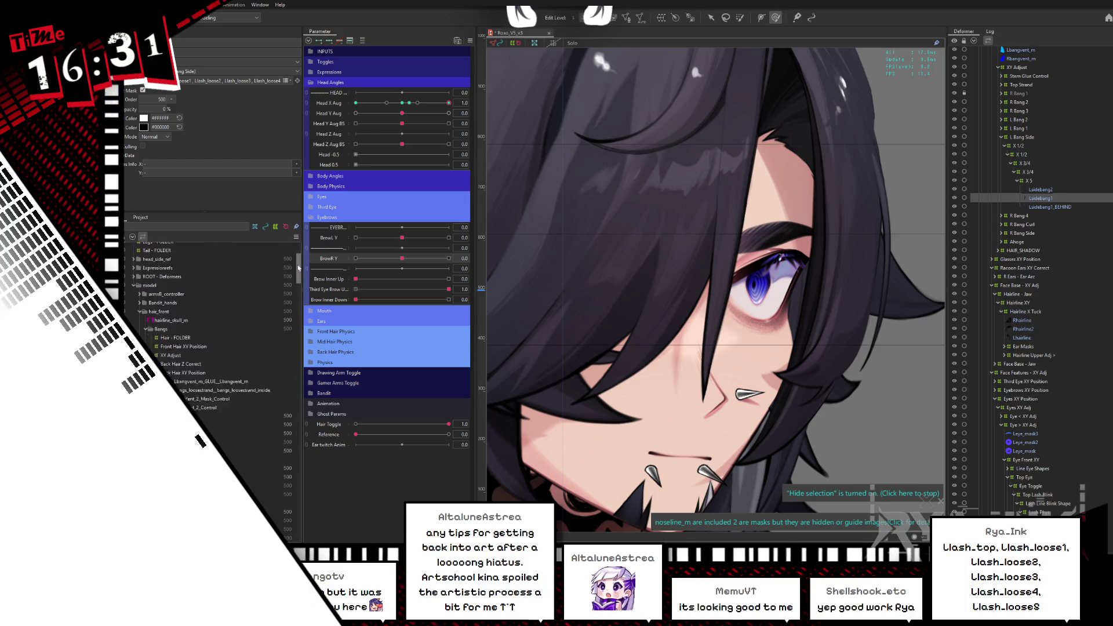
{"action": "left_click", "coordinate": [200, 440]}
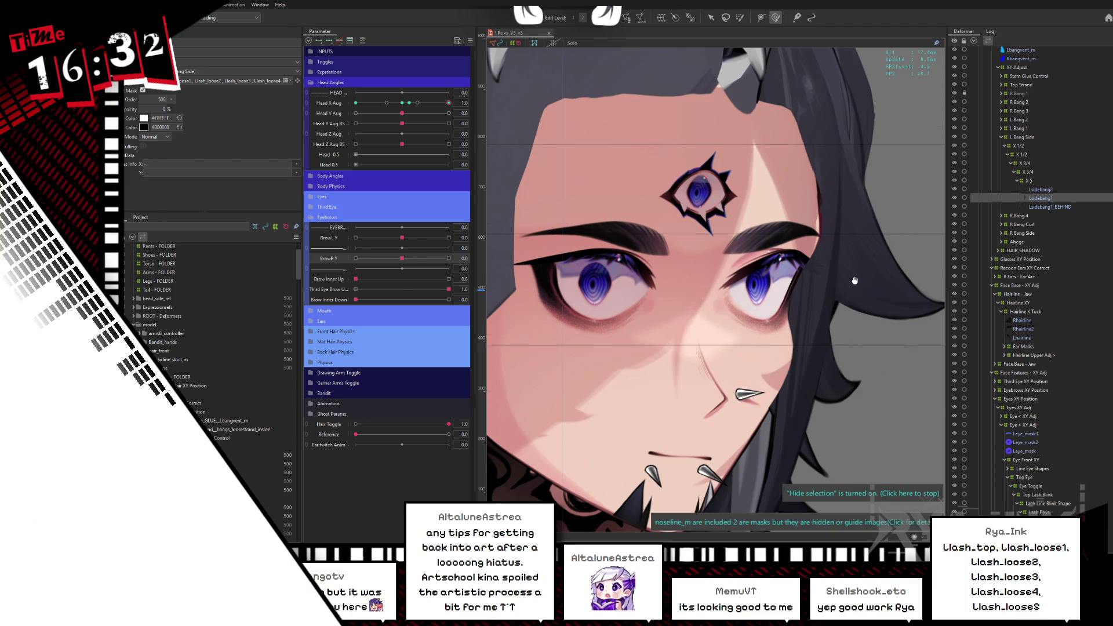
{"action": "mouse_move", "coordinate": [849, 306]}
{"action": "left_mouse_down"}
{"action": "mouse_move", "coordinate": [919, 270]}
{"action": "mouse_move", "coordinate": [921, 206]}
{"action": "mouse_move", "coordinate": [863, 253]}
{"action": "left_mouse_up"}
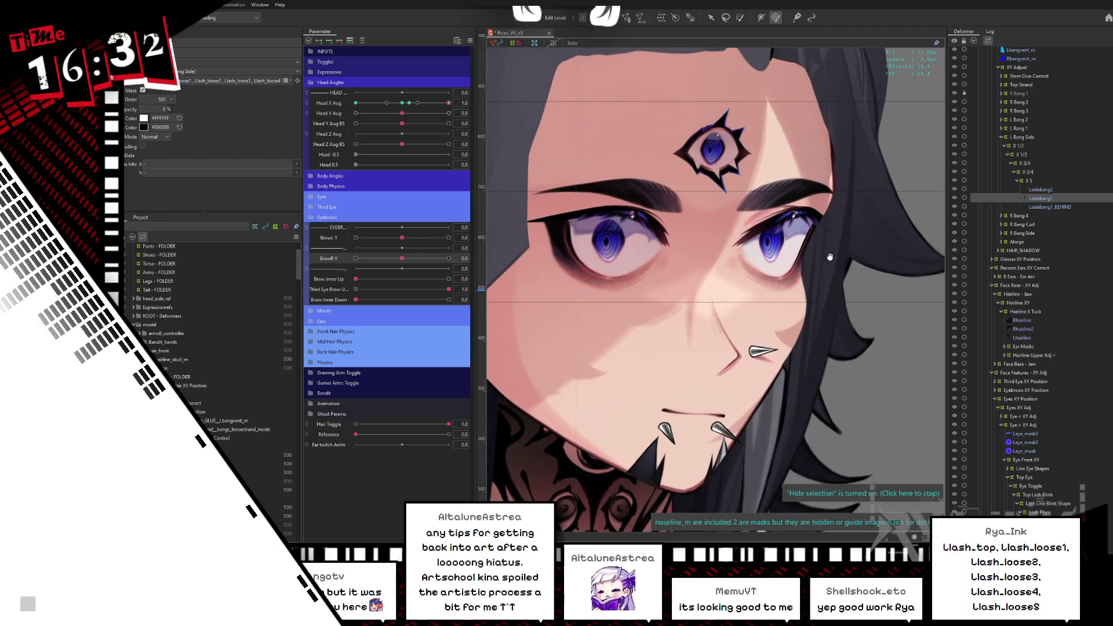
Isolate Lsidebang1_BEHIND, drag its points away from the eye, and hide the wireframe
{"action": "left_click", "coordinate": [1050, 190]}
{"action": "left_click", "coordinate": [1047, 200]}
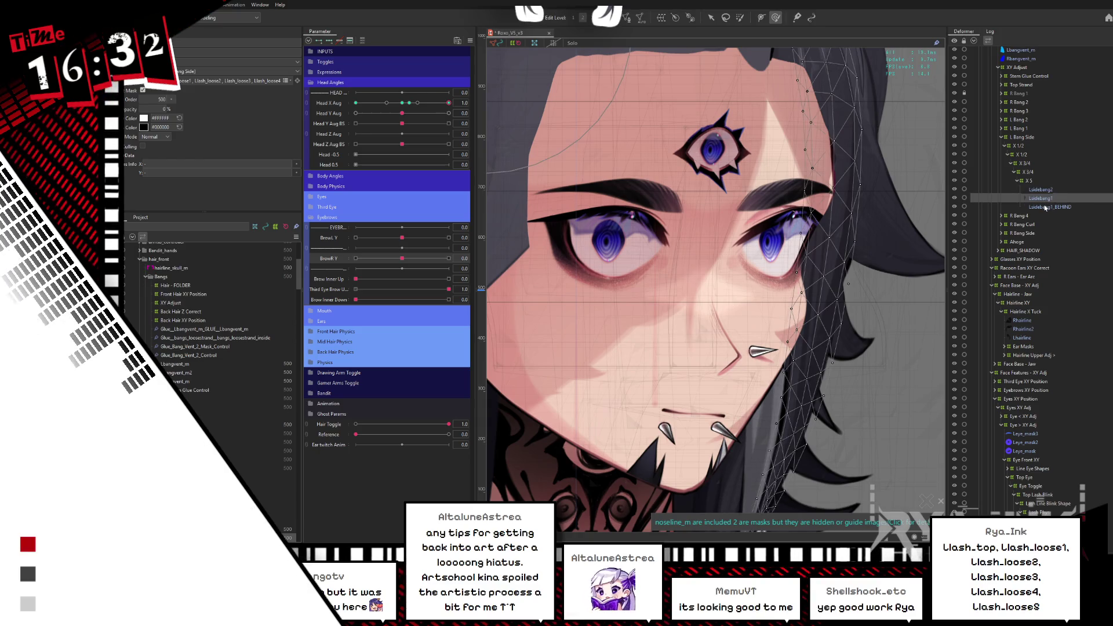
{"action": "left_click", "coordinate": [1046, 207]}
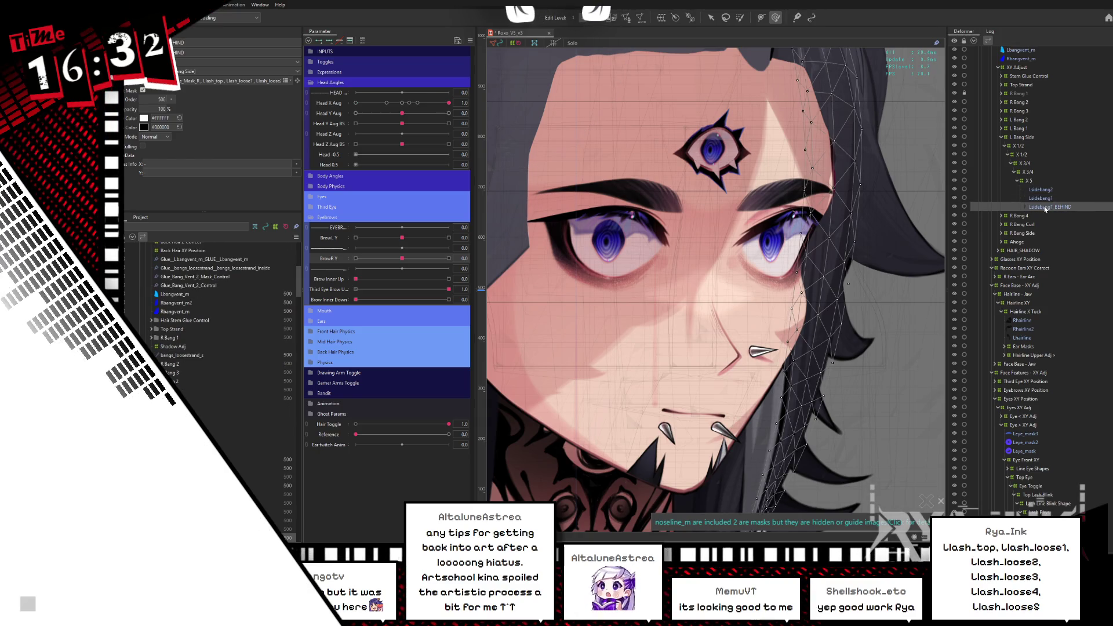
{"action": "left_click", "coordinate": [1044, 209]}
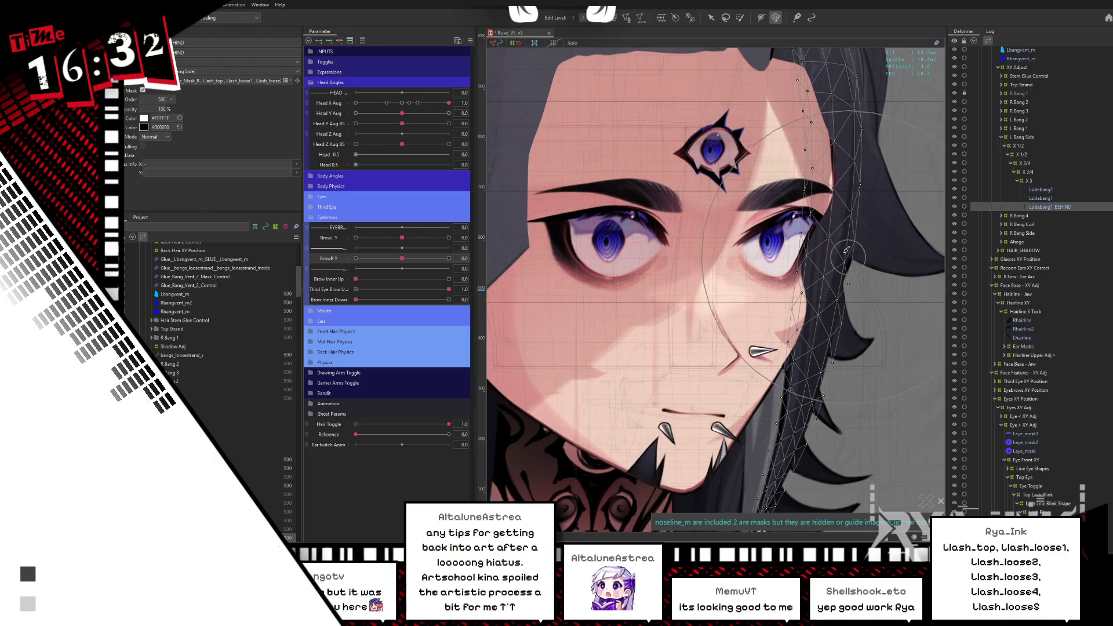
{"action": "left_click_drag", "start_coordinate": [713, 250], "coordinate": [677, 252]}
{"action": "mouse_move", "coordinate": [771, 249]}
{"action": "left_mouse_down"}
{"action": "mouse_move", "coordinate": [893, 251]}
{"action": "mouse_move", "coordinate": [788, 271]}
{"action": "left_mouse_up"}
{"action": "key", "text": "ctrl+h"}
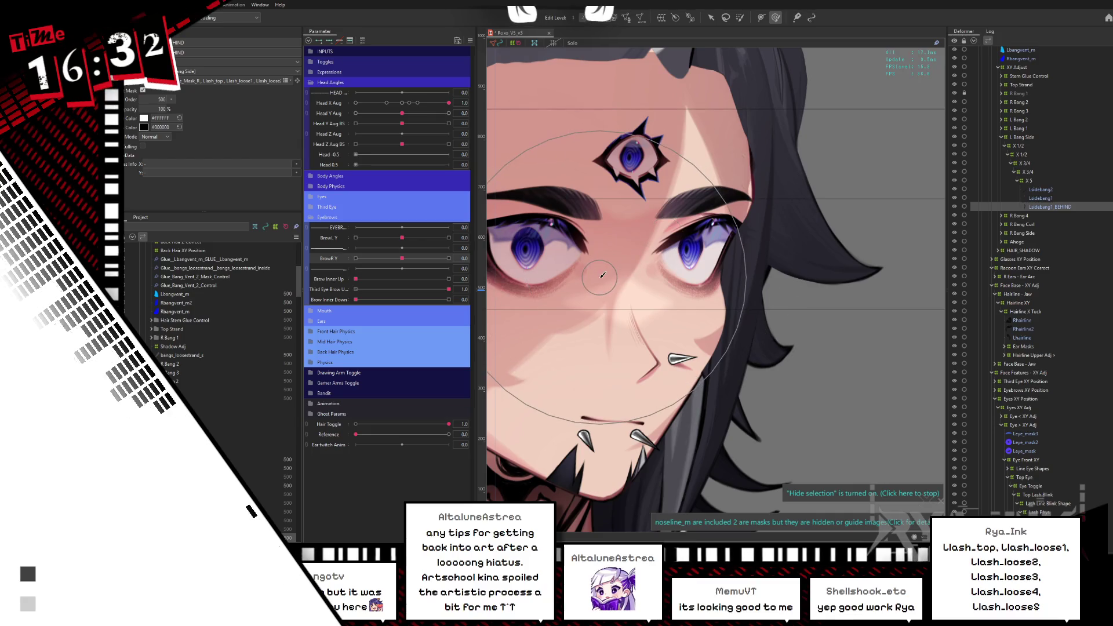
{"action": "scroll", "coordinate": [981, 216], "scroll_direction": "up", "scroll_amount": 2}
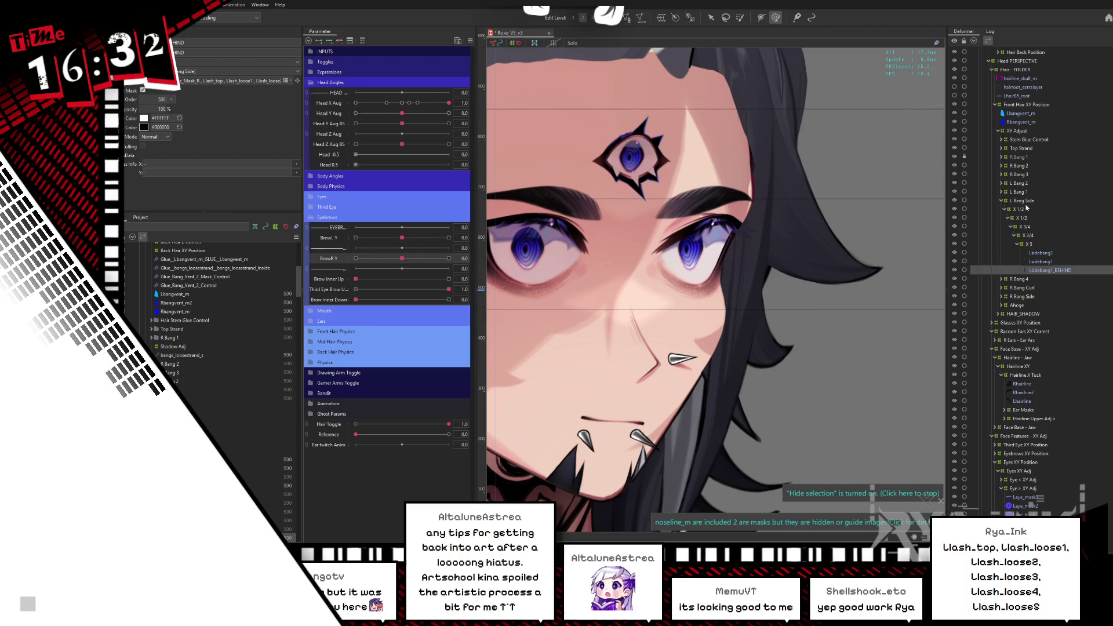
Select the Lsidebang1_BEHIND strand through Object at Cursor on the canvas
{"action": "right_click", "coordinate": [742, 248]}
{"action": "mouse_move", "coordinate": [788, 269]}
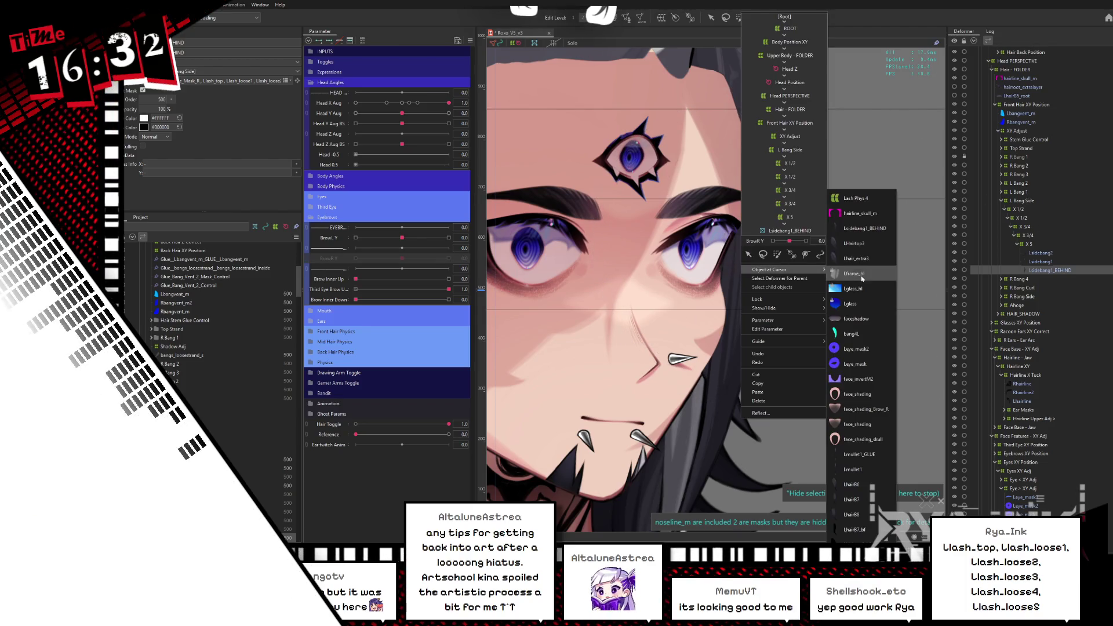
{"action": "left_click", "coordinate": [872, 228]}
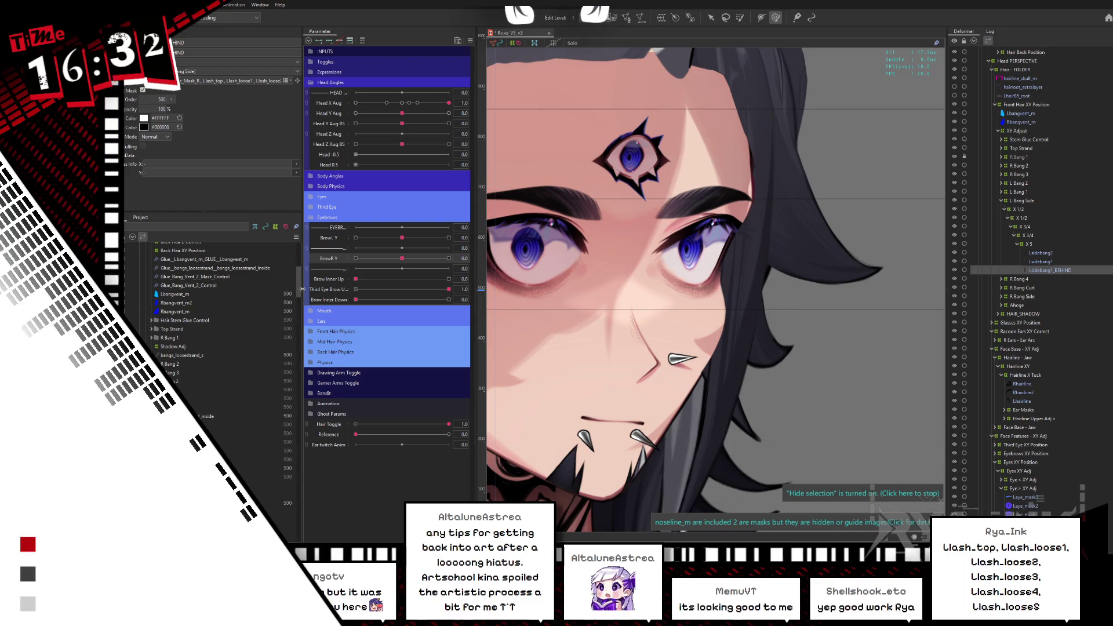
{"action": "scroll", "coordinate": [232, 289], "scroll_direction": "up", "scroll_amount": 4}
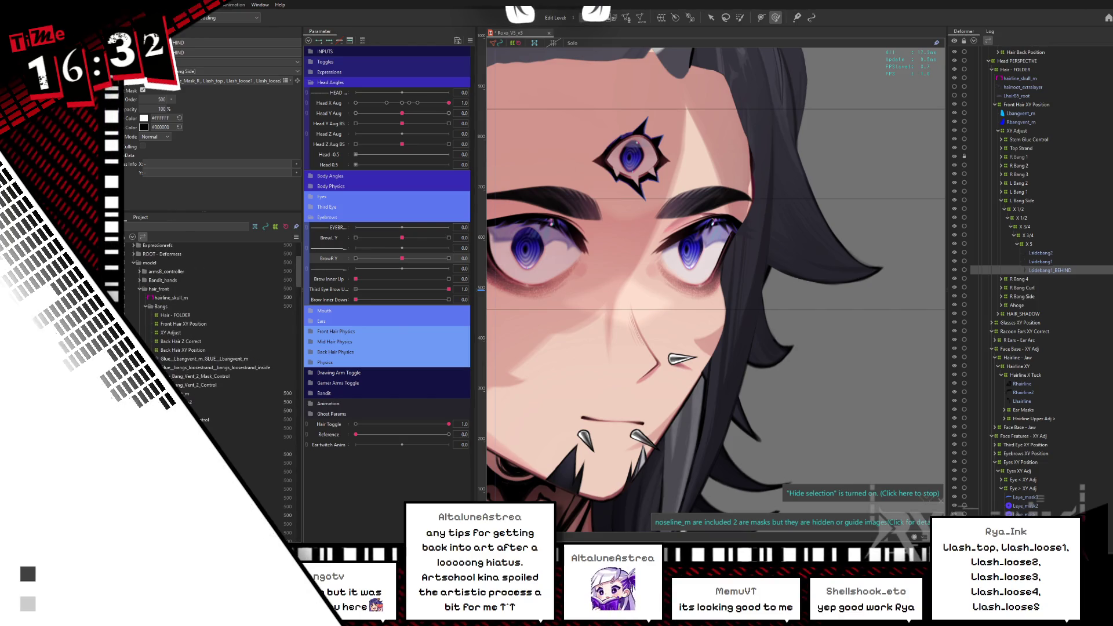
Collapse the Bangs and hair_tophead folders around Lsidebang1_BEHIND, then select the Hair Toggle parameter
{"action": "left_click", "coordinate": [143, 306]}
{"action": "left_click", "coordinate": [134, 323]}
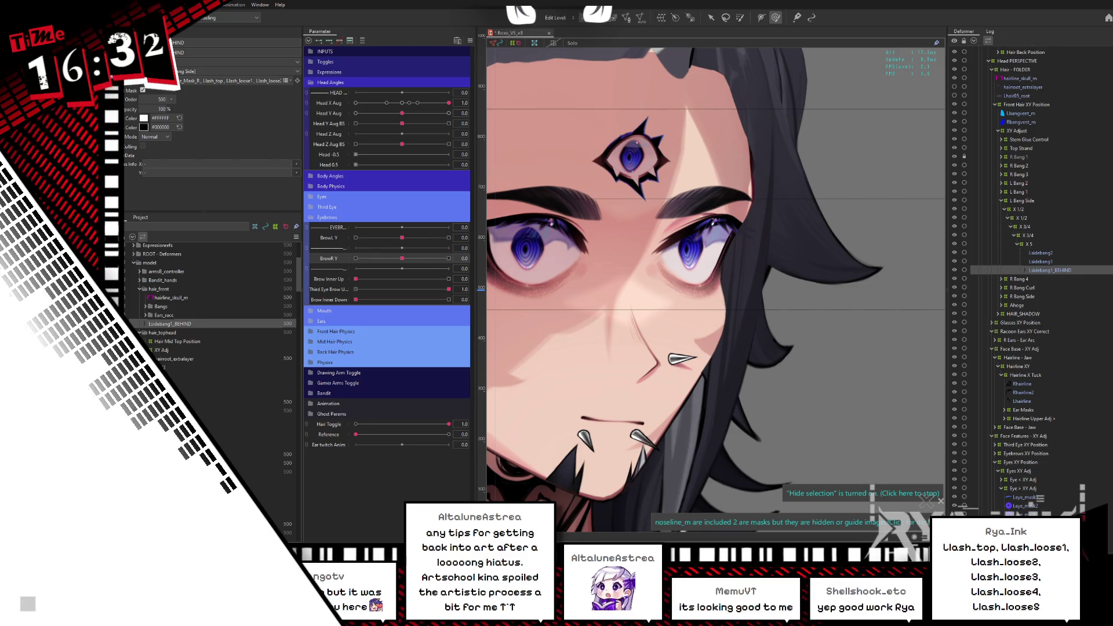
{"action": "left_click", "coordinate": [140, 332]}
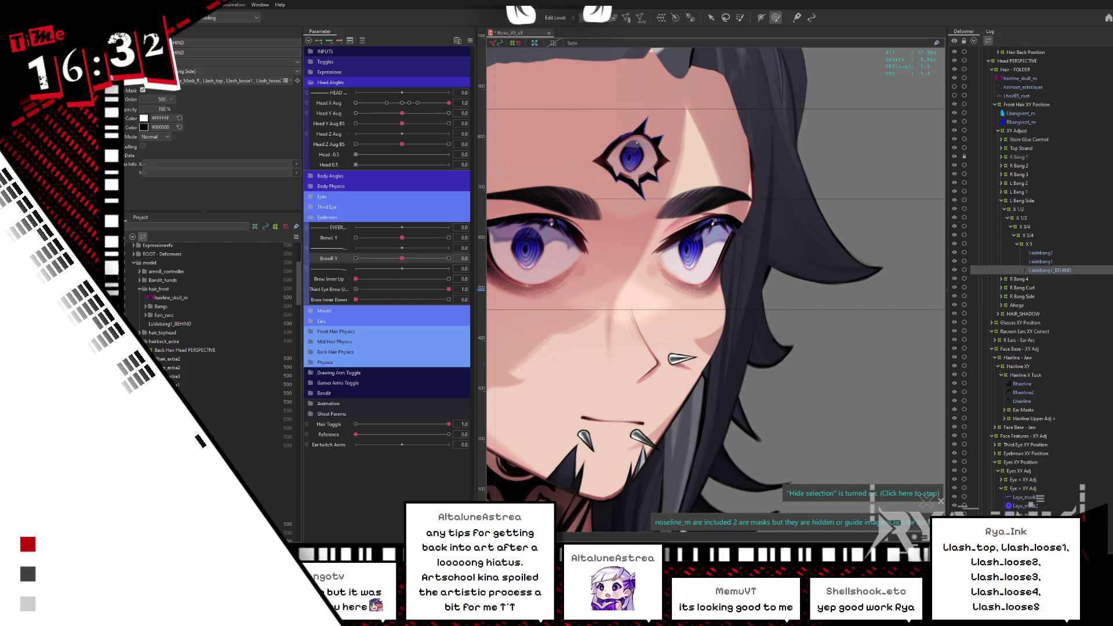
{"action": "left_click", "coordinate": [170, 324]}
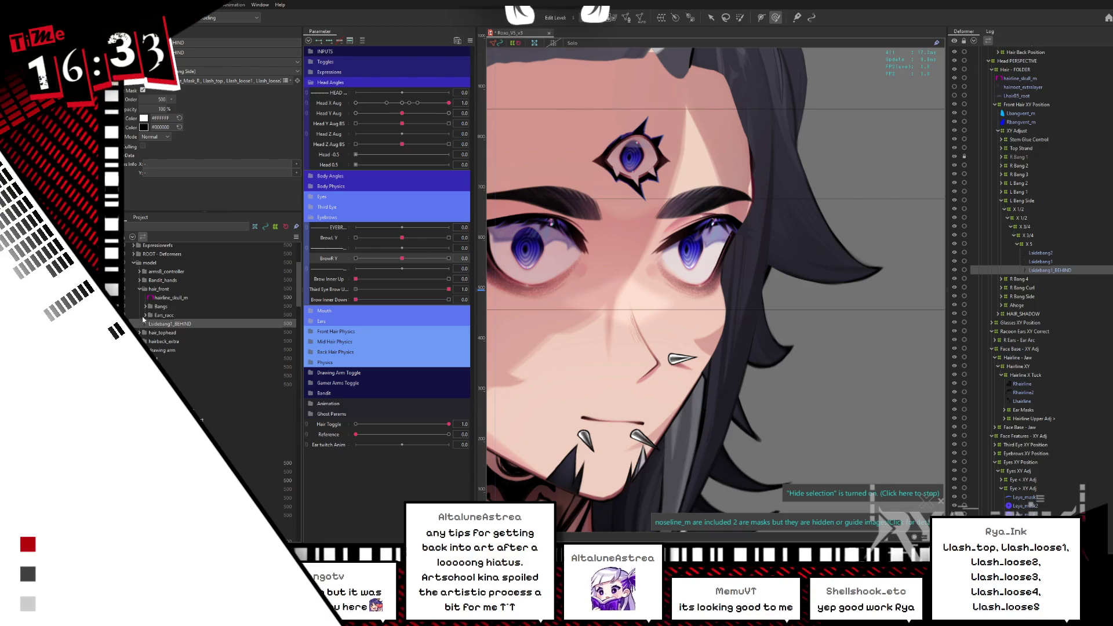
{"action": "left_click", "coordinate": [145, 307]}
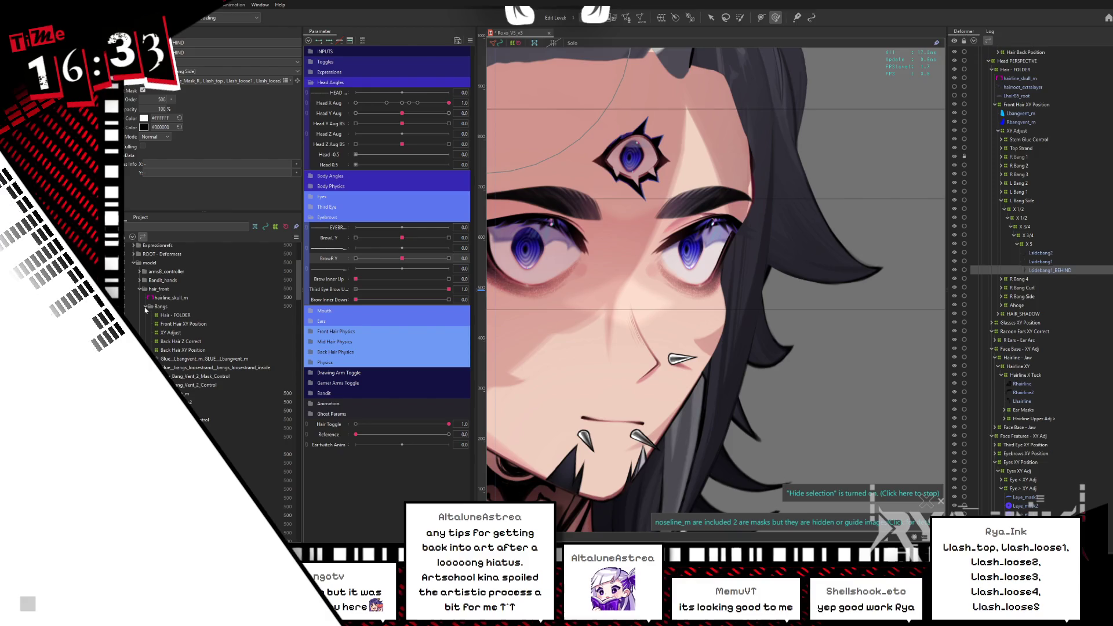
{"action": "left_click", "coordinate": [146, 308]}
{"action": "left_click", "coordinate": [450, 426]}
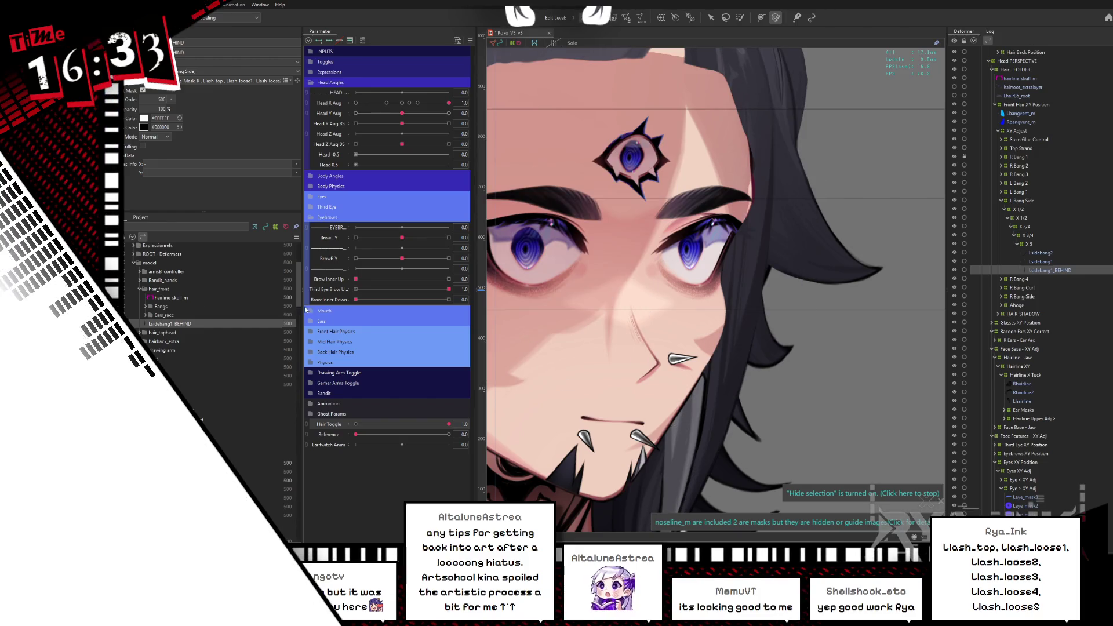
Select Llash_shine, step down to LeyelidT_shine_GLUE, and centre it on the canvas
{"action": "mouse_move", "coordinate": [297, 299]}
{"action": "left_mouse_down"}
{"action": "mouse_move", "coordinate": [285, 359]}
{"action": "mouse_move", "coordinate": [294, 369]}
{"action": "left_mouse_up"}
{"action": "left_click", "coordinate": [197, 325]}
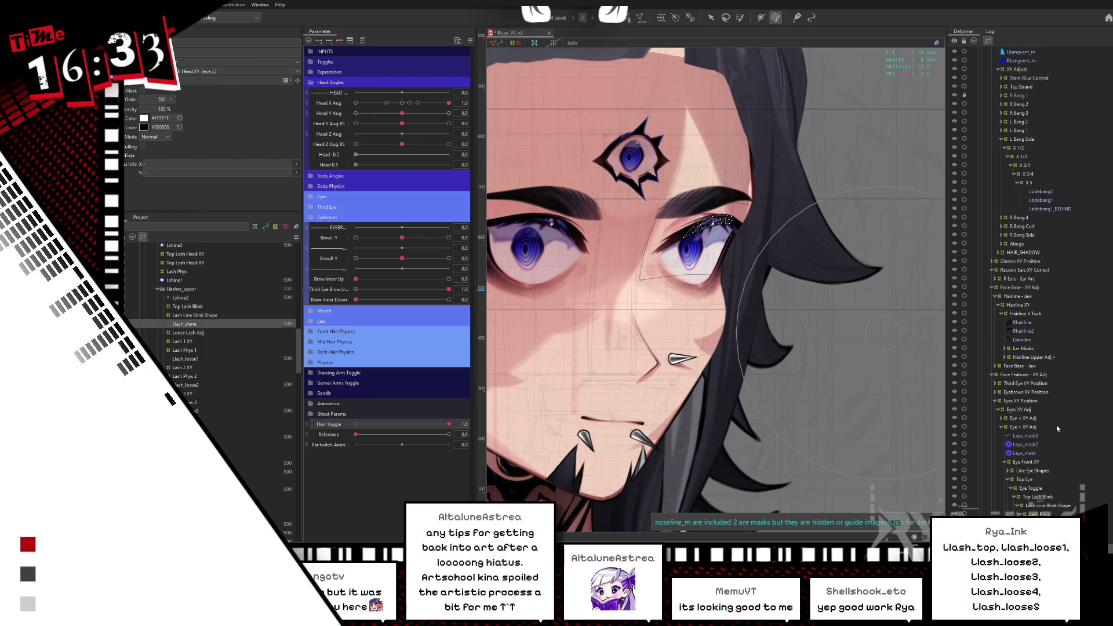
{"action": "scroll", "coordinate": [1058, 429], "scroll_direction": "down", "scroll_amount": 5}
{"action": "key", "text": "Down"}
{"action": "key", "text": "Down"}
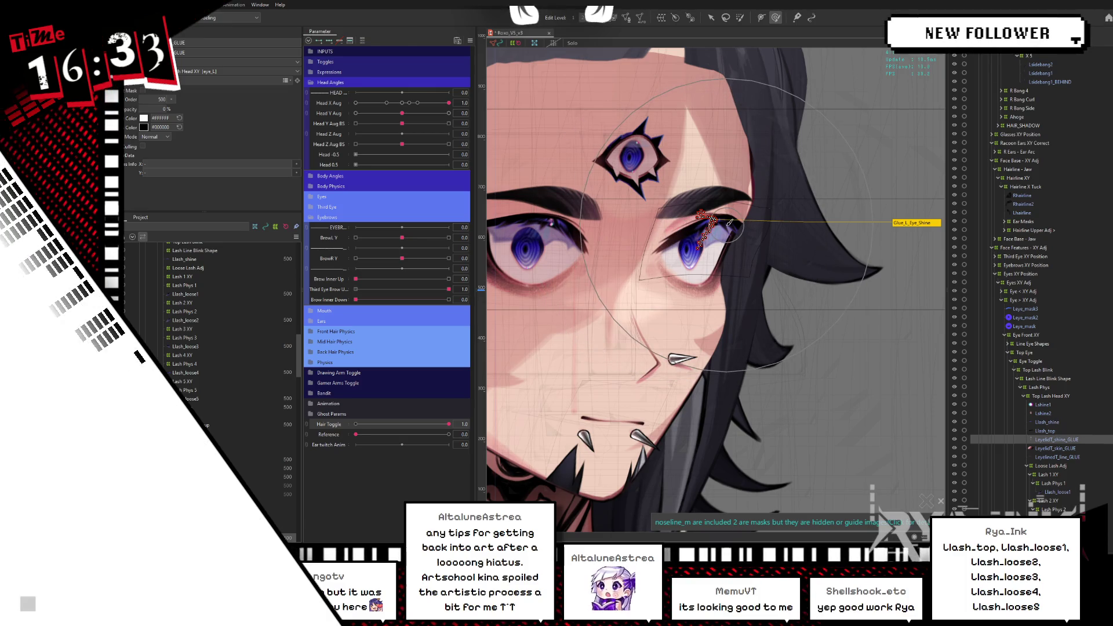
{"action": "left_click_drag", "start_coordinate": [730, 222], "coordinate": [752, 266]}
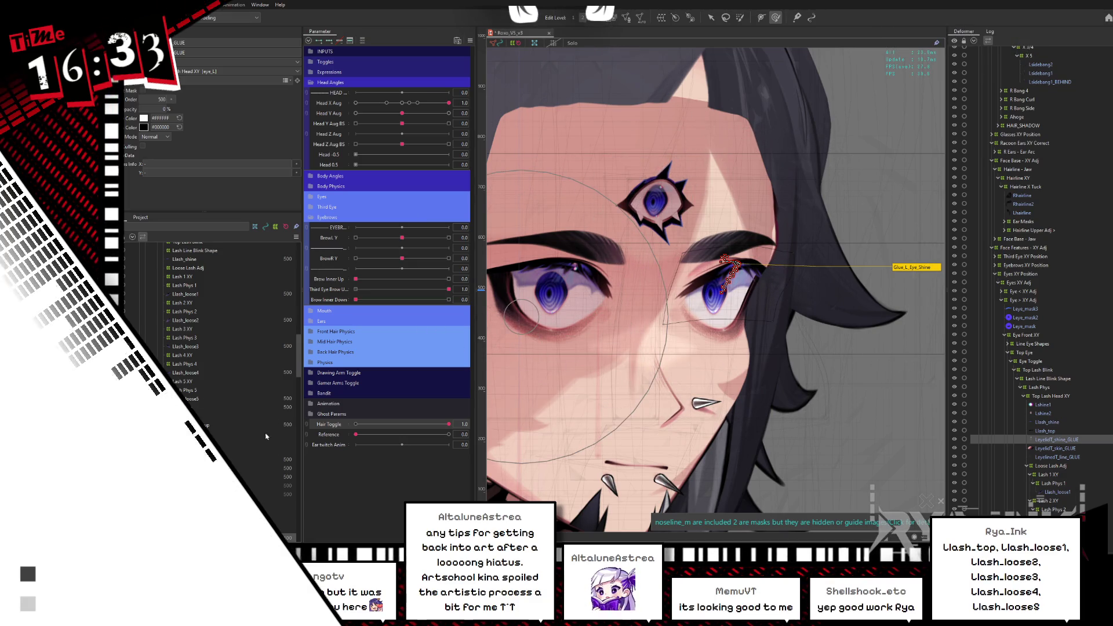
{"action": "scroll", "coordinate": [174, 360], "scroll_direction": "up", "scroll_amount": 5}
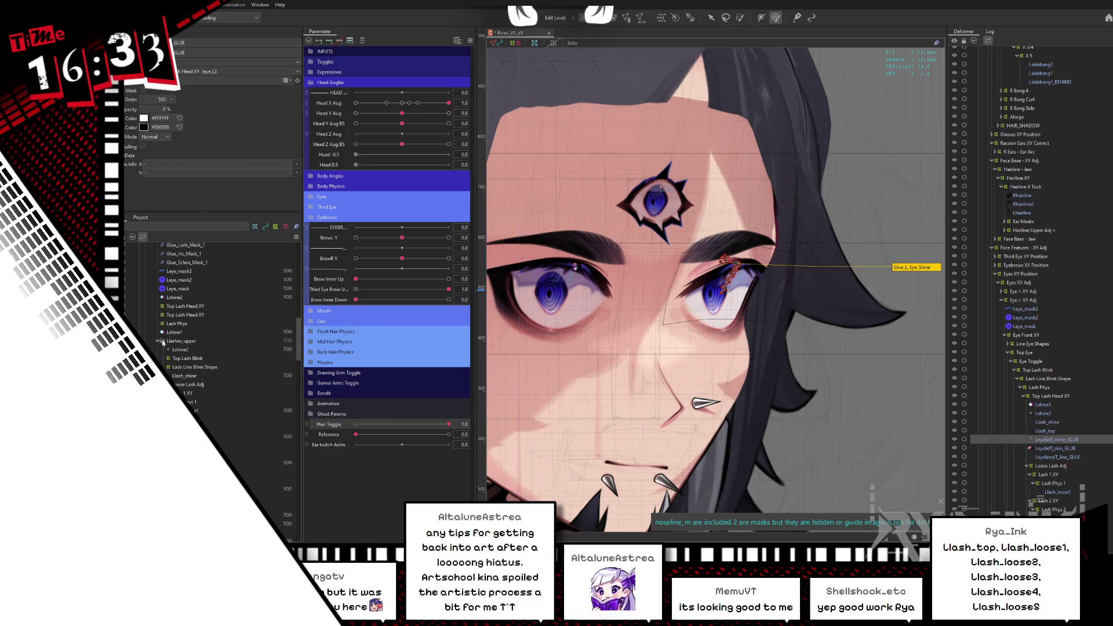
Collapse the Llashes_upper folder and select the Lshine1 mesh
{"action": "left_click", "coordinate": [156, 342]}
{"action": "left_click", "coordinate": [185, 341]}
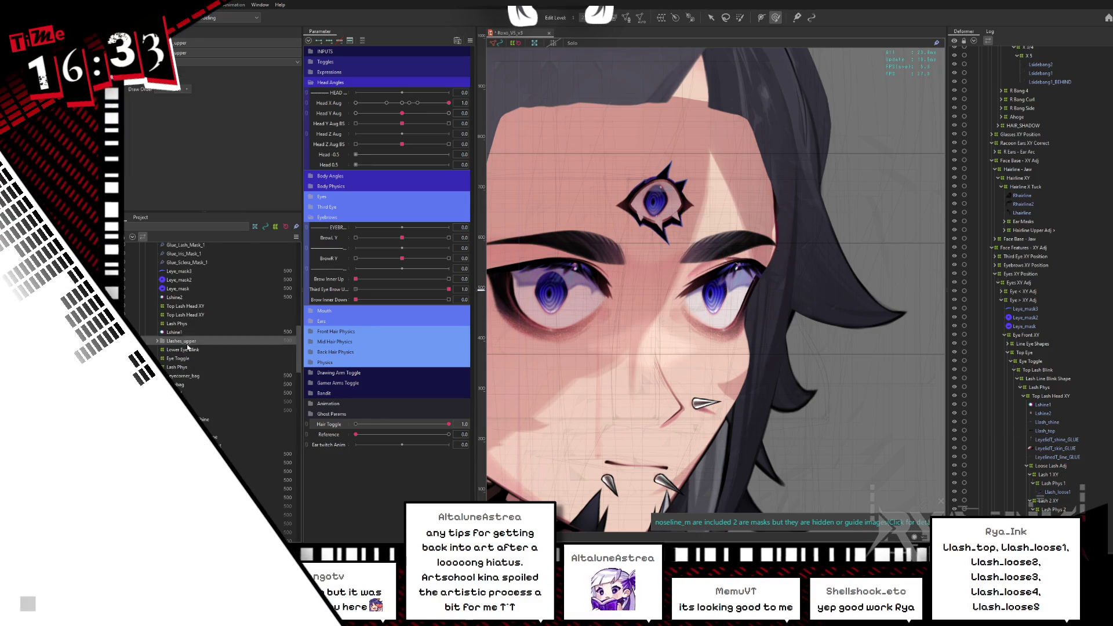
{"action": "left_click", "coordinate": [181, 332]}
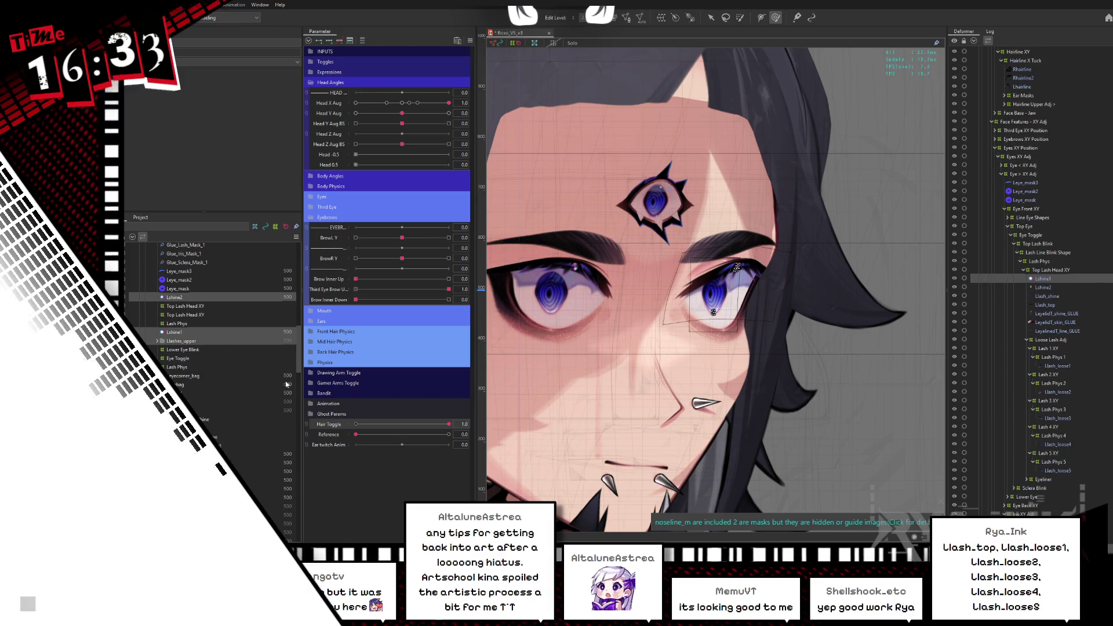
{"action": "left_click_drag", "start_coordinate": [300, 367], "coordinate": [289, 334]}
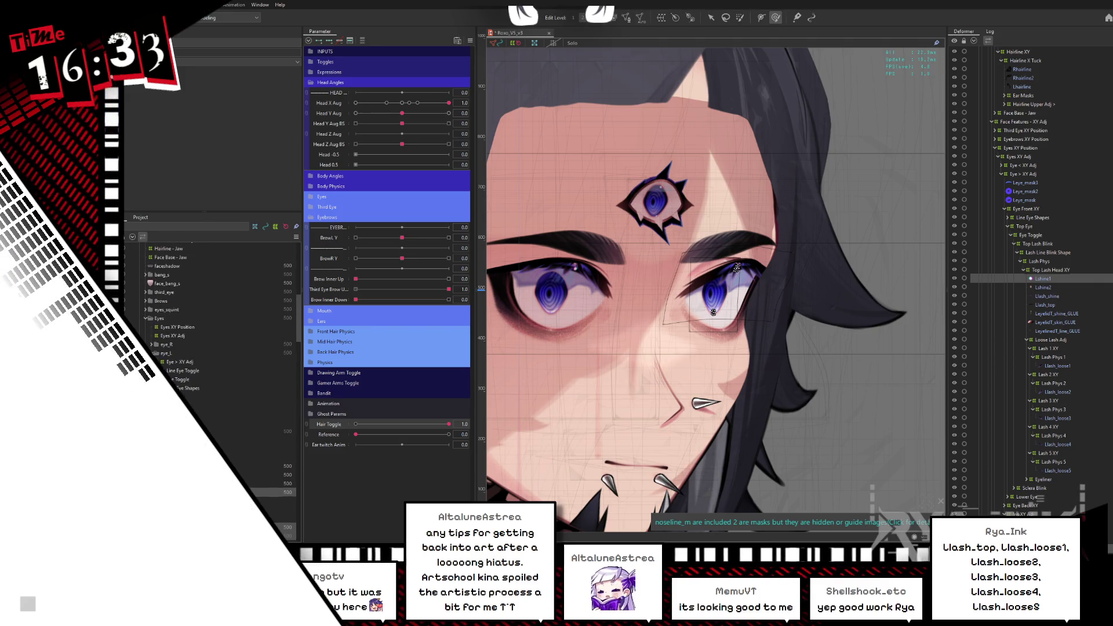
Multi-select eye_R and eye_L and drag them up below Head Z
{"action": "left_click", "coordinate": [165, 353]}
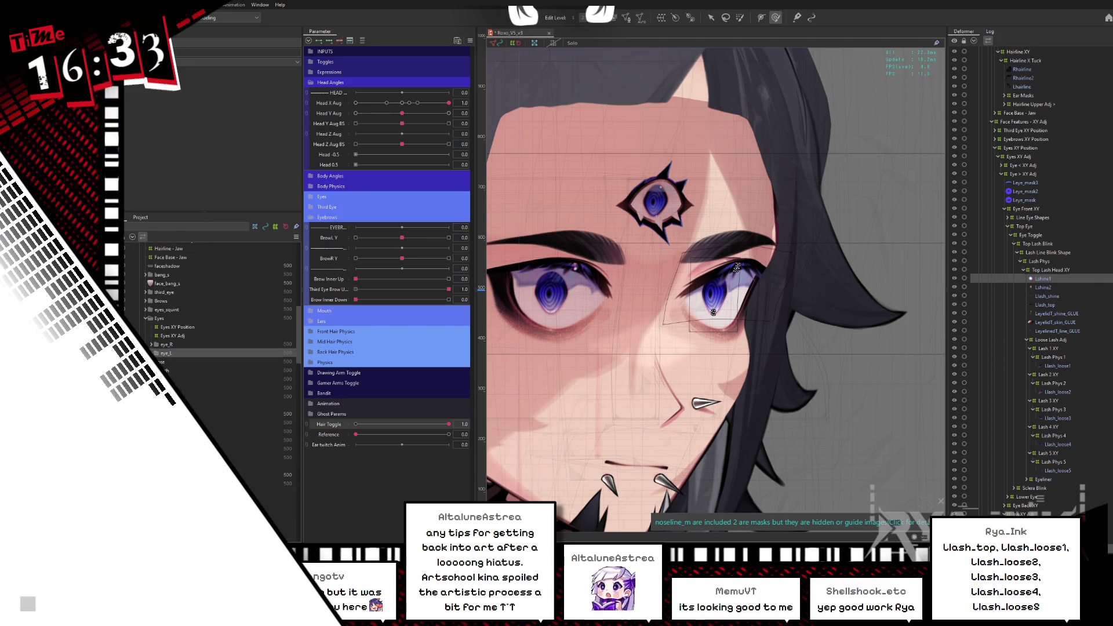
{"action": "left_click", "coordinate": [145, 319]}
{"action": "left_click", "coordinate": [152, 322]}
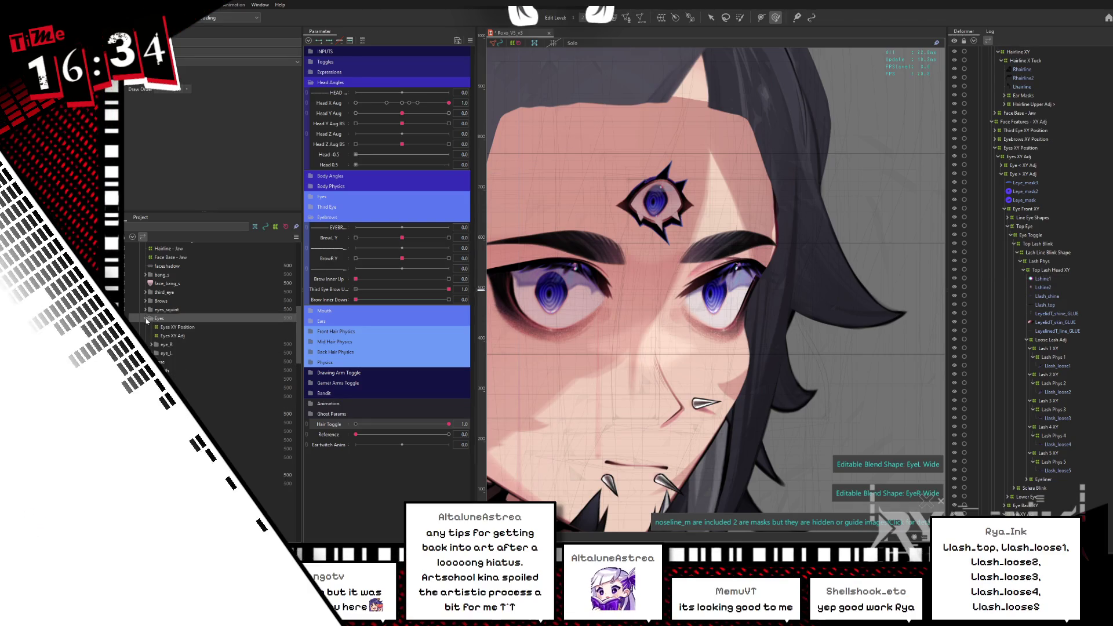
{"action": "left_click", "coordinate": [169, 345]}
{"action": "left_click", "coordinate": [172, 353], "text": "shift"}
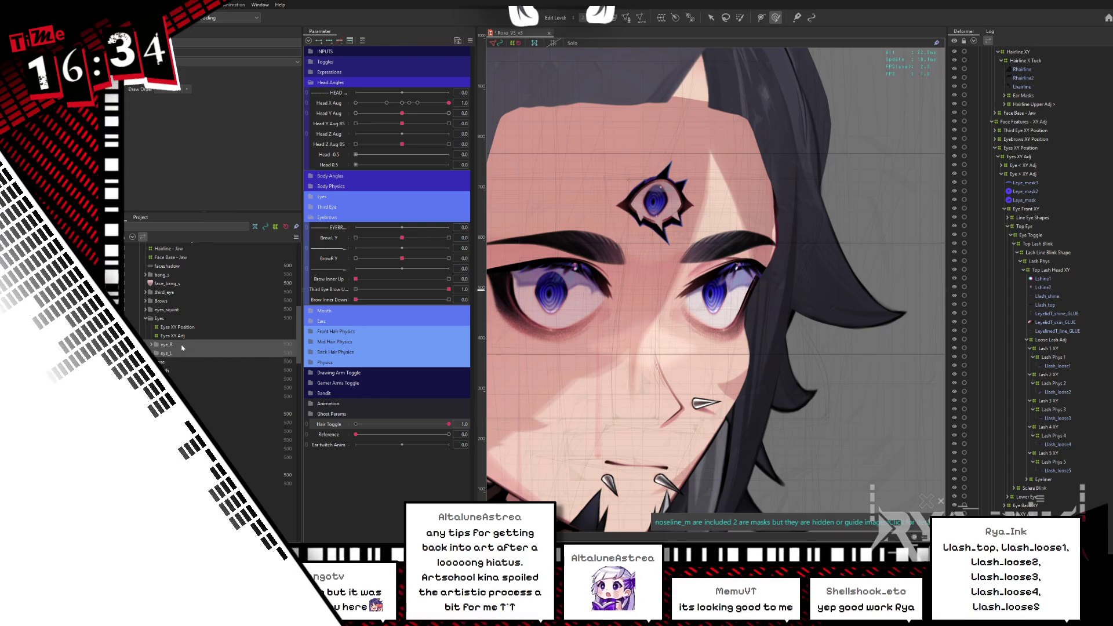
{"action": "mouse_move", "coordinate": [182, 348]}
{"action": "left_mouse_down"}
{"action": "mouse_move", "coordinate": [209, 242]}
{"action": "mouse_move", "coordinate": [158, 245]}
{"action": "mouse_move", "coordinate": [201, 245]}
{"action": "mouse_move", "coordinate": [195, 409]}
{"action": "left_mouse_up"}
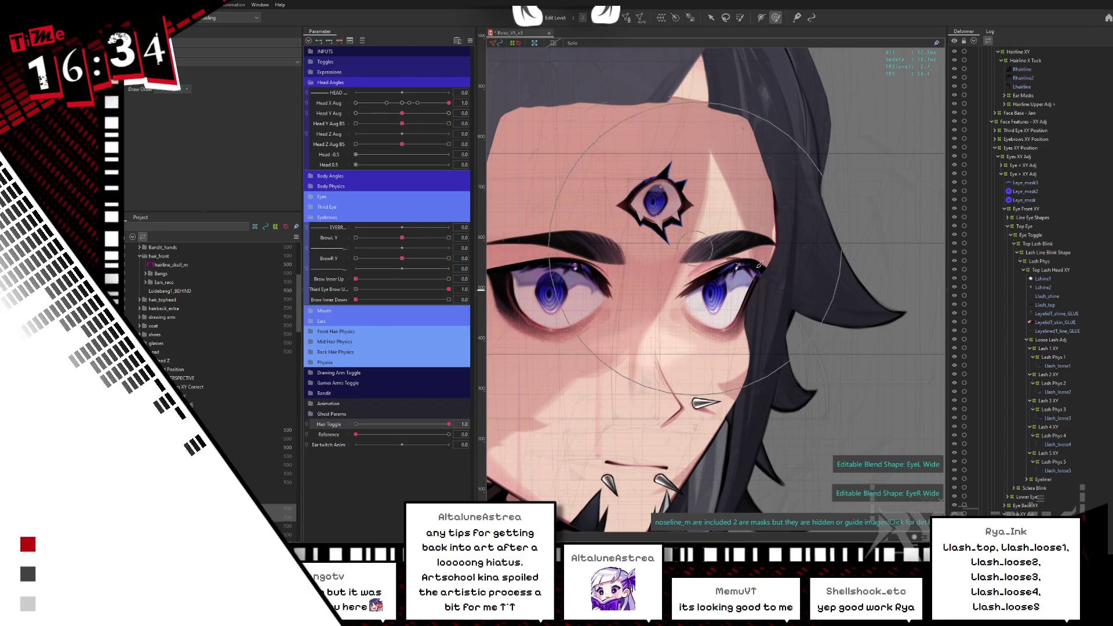
Expand the Eyes parameter sliders and select the B5_root hair part
{"action": "left_click_drag", "start_coordinate": [800, 264], "coordinate": [862, 208]}
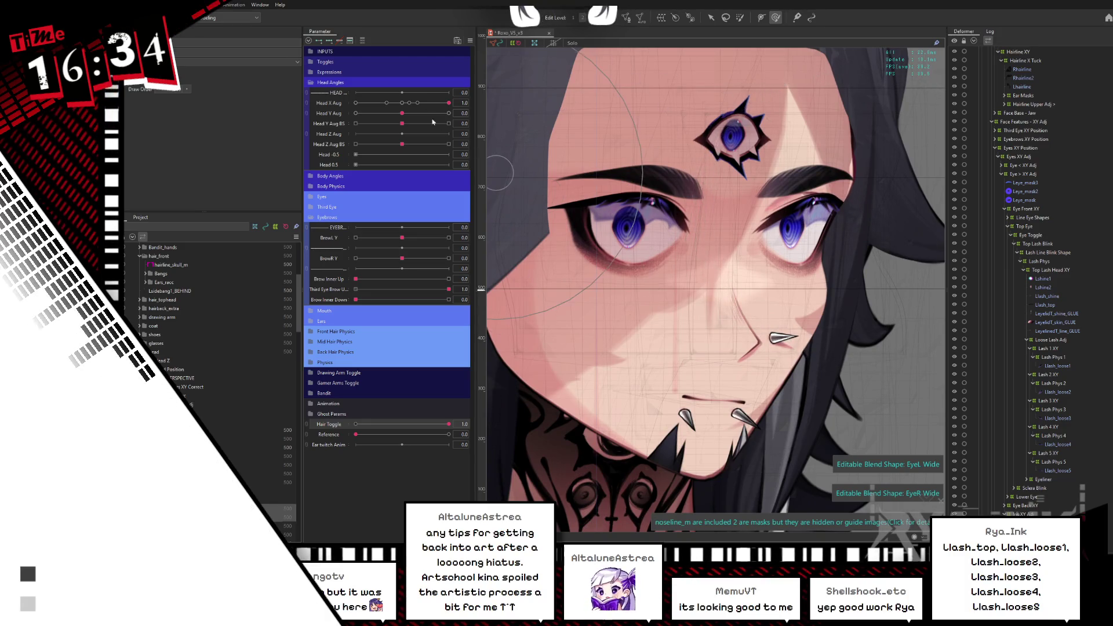
{"action": "left_click", "coordinate": [312, 200]}
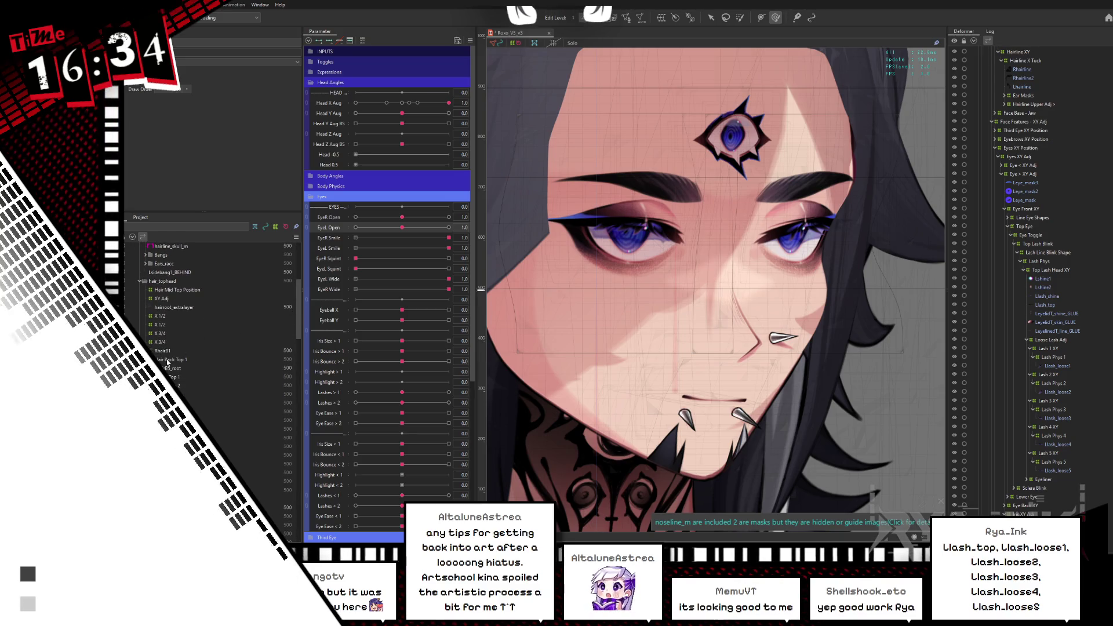
{"action": "left_click", "coordinate": [171, 369]}
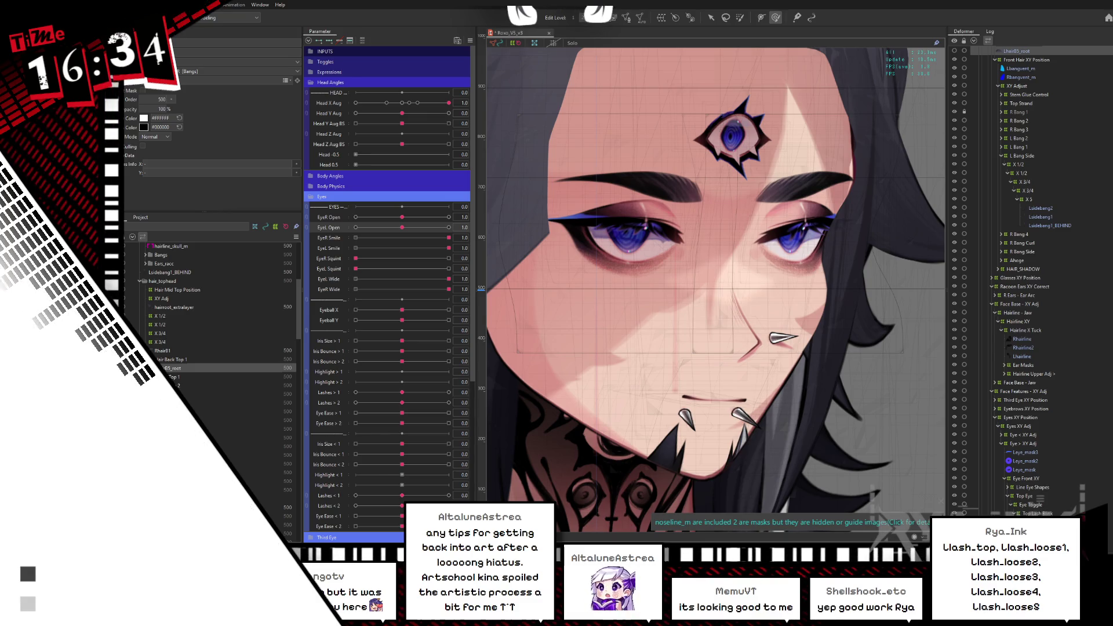
Select LHairtop1, LHairtop2, LHairtop3 and LHairtop4 together, hiding their wireframe
{"action": "left_click", "coordinate": [238, 454]}
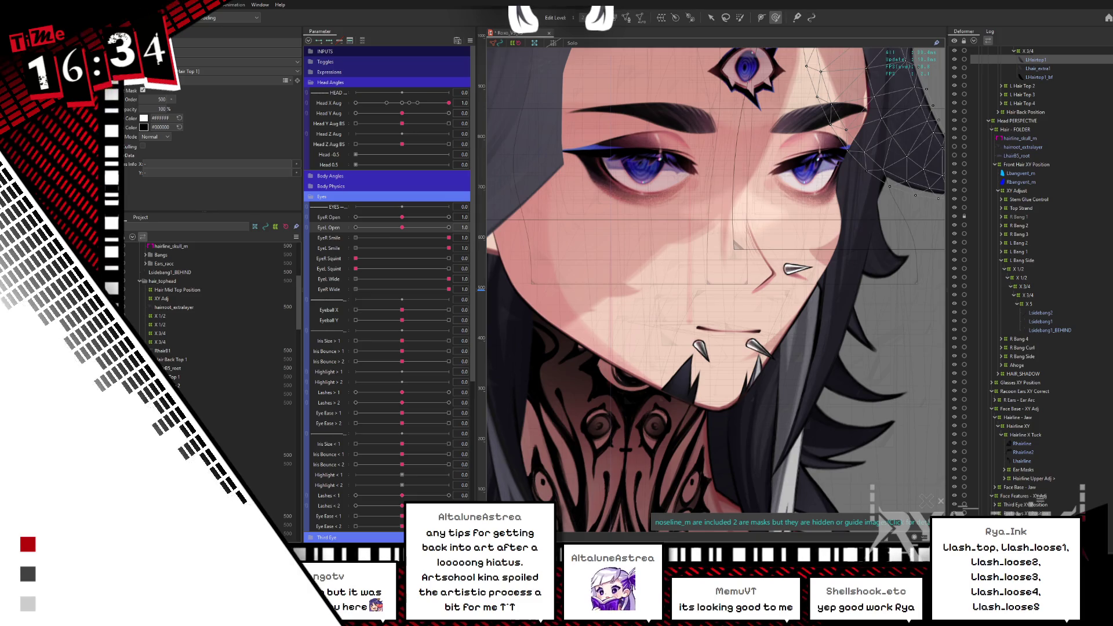
{"action": "left_click", "coordinate": [811, 232]}
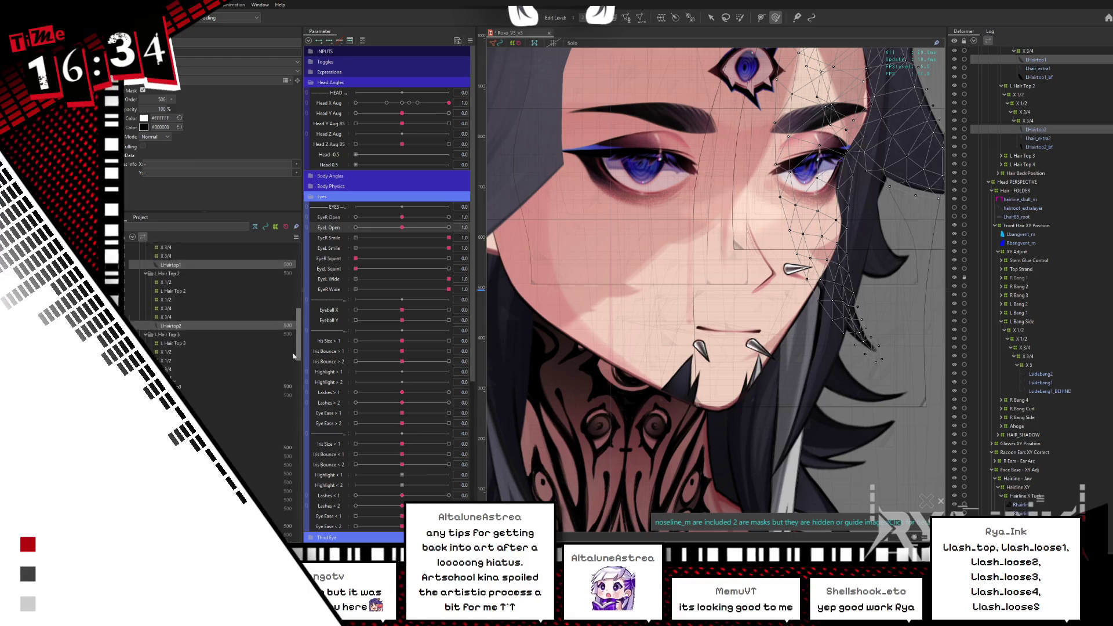
{"action": "left_click", "coordinate": [177, 364]}
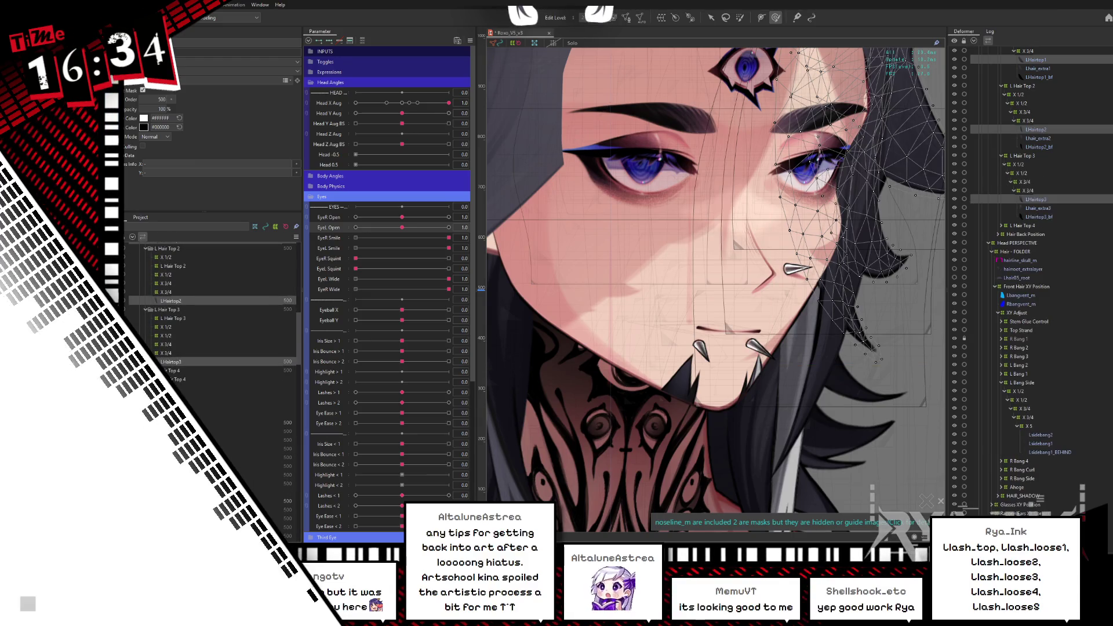
{"action": "left_click", "coordinate": [203, 423]}
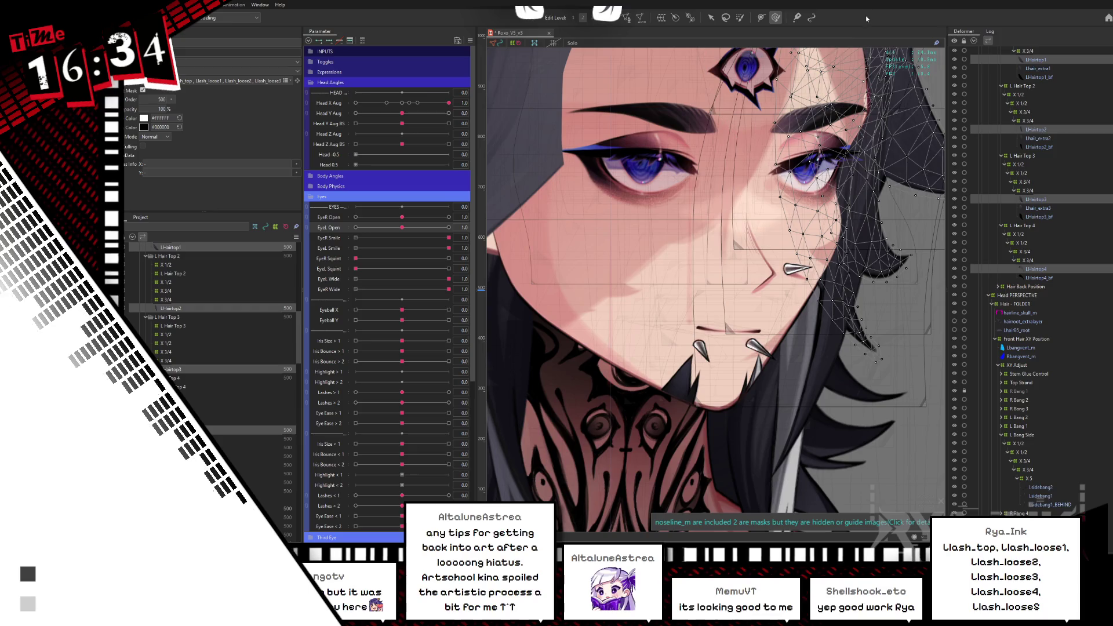
{"action": "left_click", "coordinate": [860, 238]}
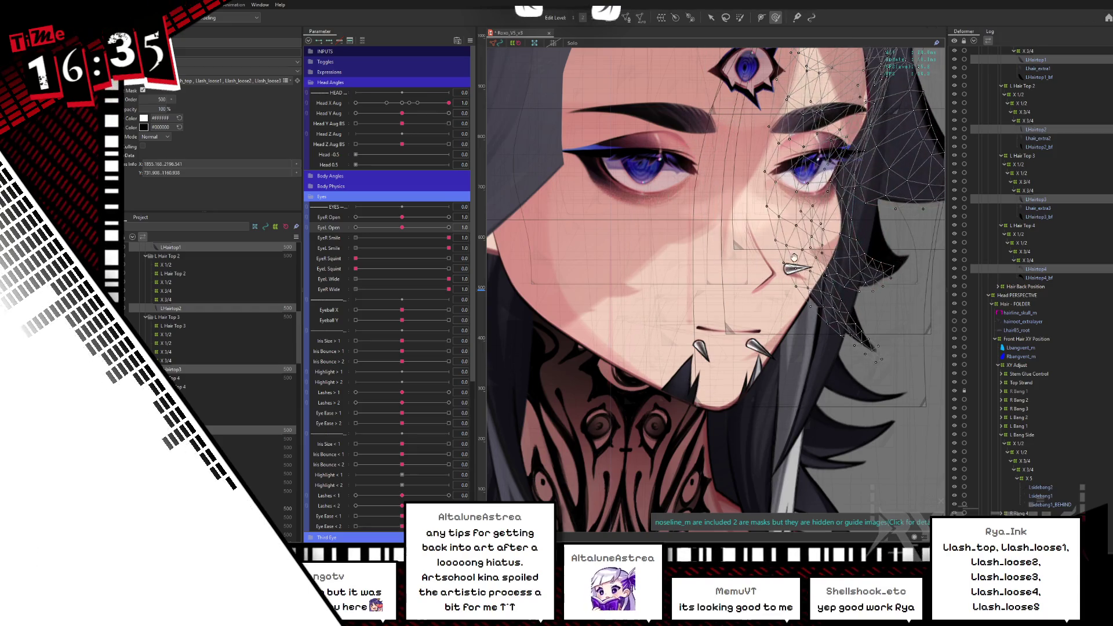
{"action": "key", "text": "ctrl+h"}
Centre the face and close the left eye nearly shut to test it
{"action": "scroll", "coordinate": [860, 235], "scroll_direction": "up", "scroll_amount": 2}
{"action": "left_click_drag", "start_coordinate": [861, 235], "coordinate": [707, 290]}
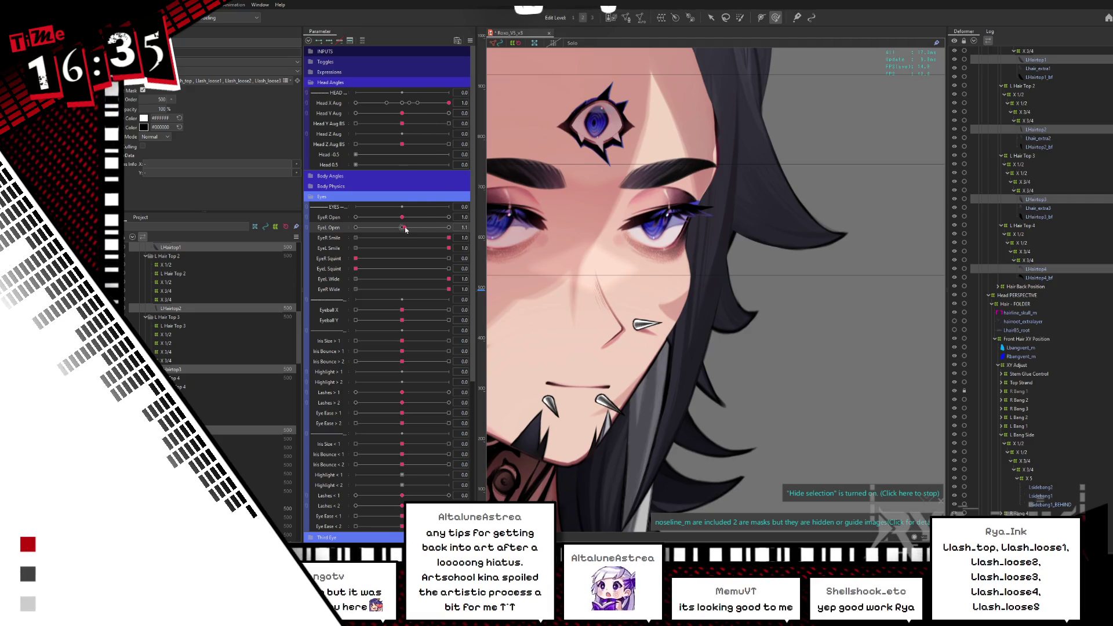
{"action": "mouse_move", "coordinate": [405, 230]}
{"action": "left_mouse_down"}
{"action": "mouse_move", "coordinate": [354, 231]}
{"action": "mouse_move", "coordinate": [404, 230]}
{"action": "left_mouse_up"}
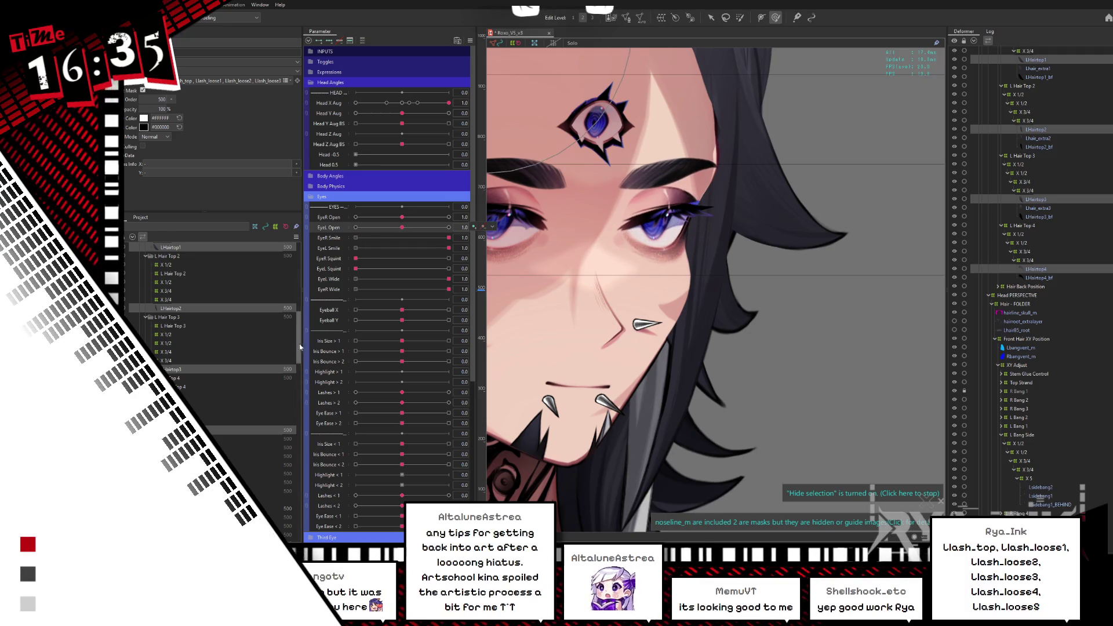
{"action": "left_click_drag", "start_coordinate": [300, 347], "coordinate": [300, 292]}
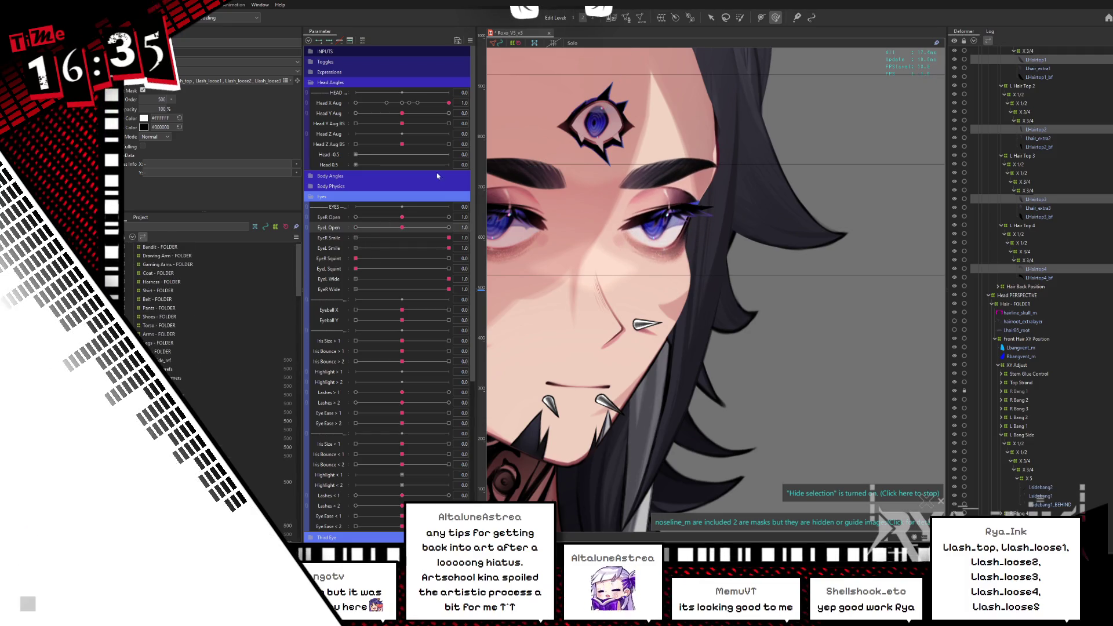
Turn the head fully to each side with Head X Aug, then switch to the Cubism Viewer
{"action": "mouse_move", "coordinate": [437, 105]}
{"action": "left_mouse_down"}
{"action": "mouse_move", "coordinate": [356, 105]}
{"action": "mouse_move", "coordinate": [454, 101]}
{"action": "left_mouse_up"}
{"action": "left_click_drag", "start_coordinate": [517, 245], "coordinate": [760, 216]}
{"action": "left_click_drag", "start_coordinate": [449, 103], "coordinate": [355, 104]}
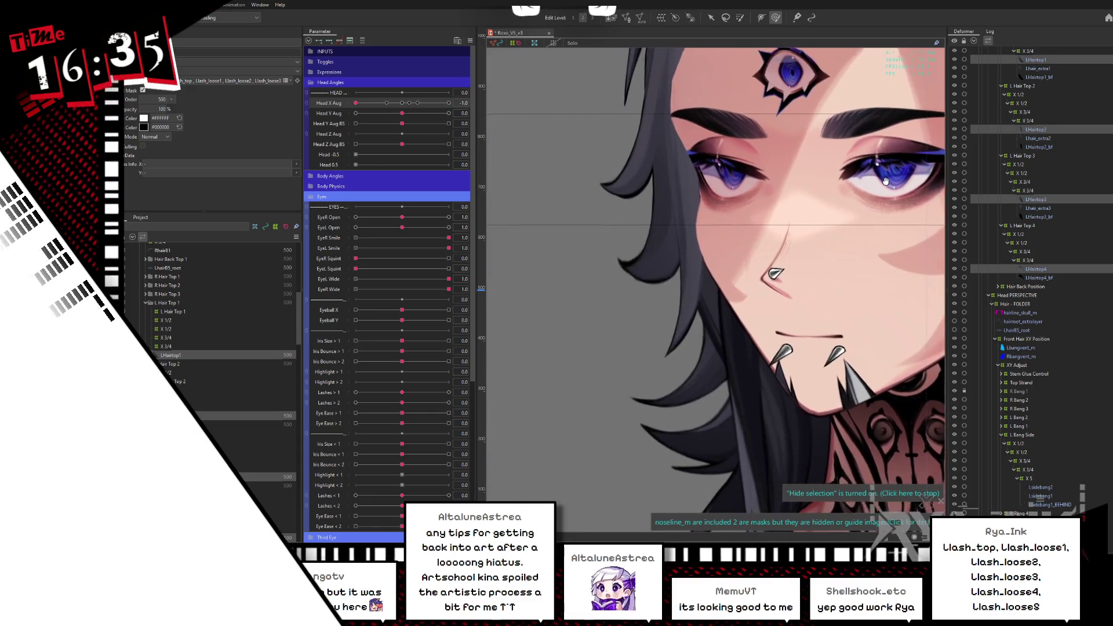
{"action": "mouse_move", "coordinate": [713, 203]}
{"action": "left_mouse_down"}
{"action": "mouse_move", "coordinate": [680, 275]}
{"action": "mouse_move", "coordinate": [689, 200]}
{"action": "left_mouse_up"}
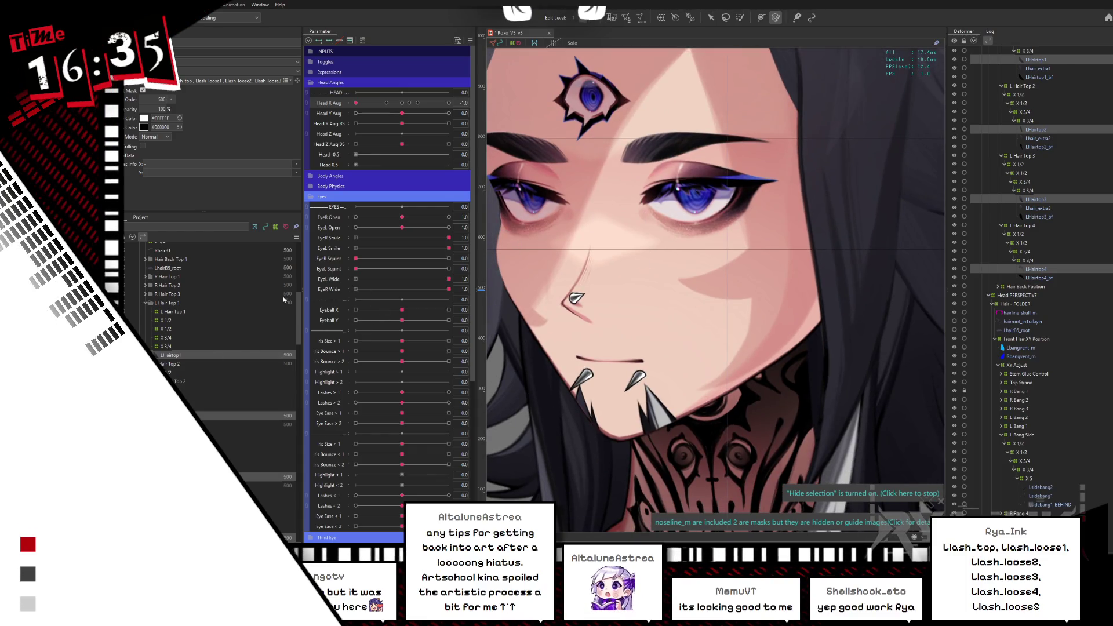
{"action": "left_click_drag", "start_coordinate": [299, 302], "coordinate": [300, 276]}
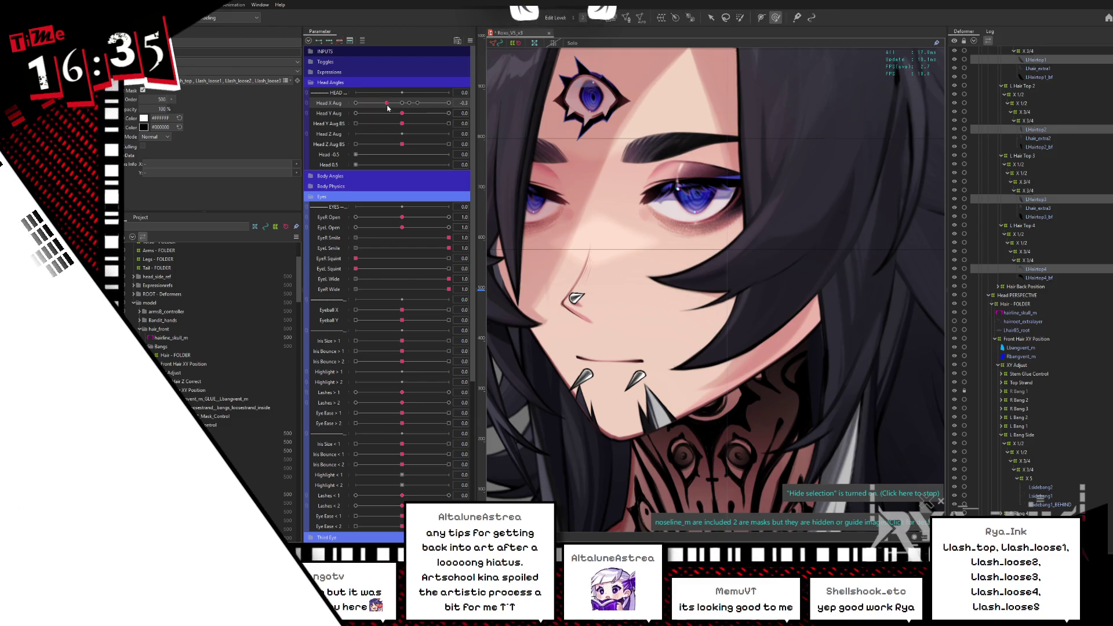
{"action": "left_click_drag", "start_coordinate": [388, 107], "coordinate": [452, 104]}
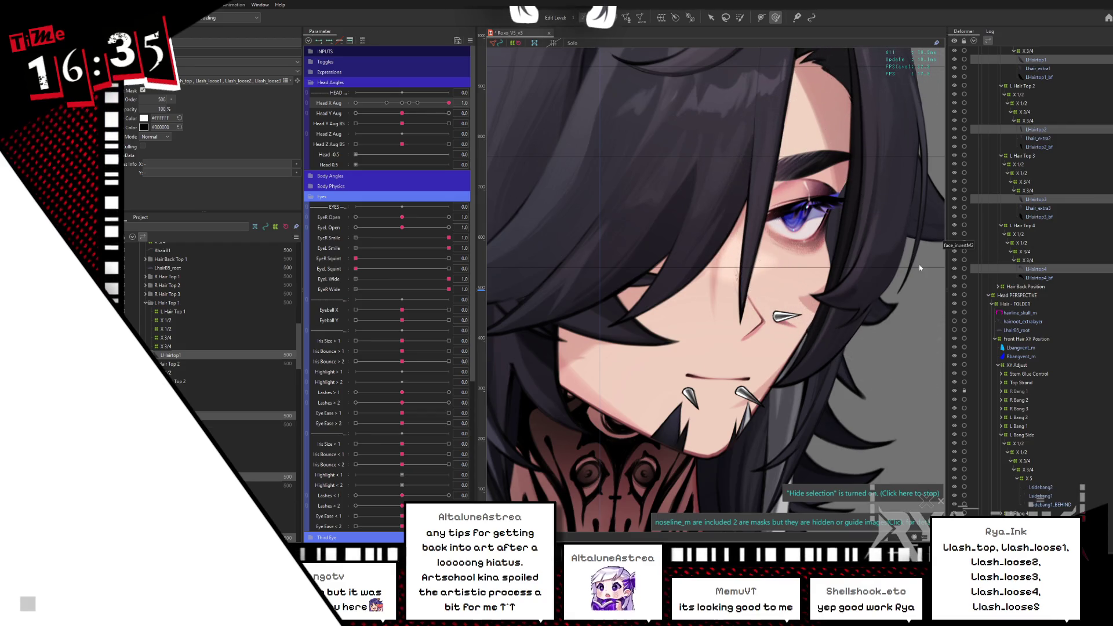
{"action": "key", "text": "alt+Tab"}
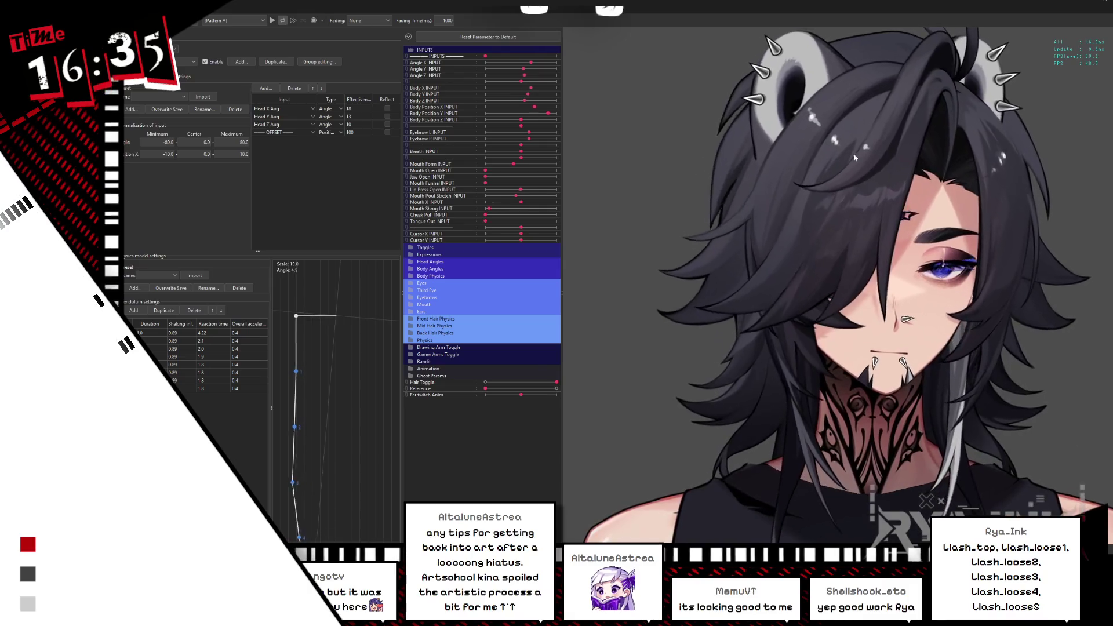
{"action": "scroll", "coordinate": [837, 334], "scroll_direction": "up", "scroll_amount": 5}
{"action": "scroll", "coordinate": [1063, 446], "scroll_direction": "down", "scroll_amount": 5}
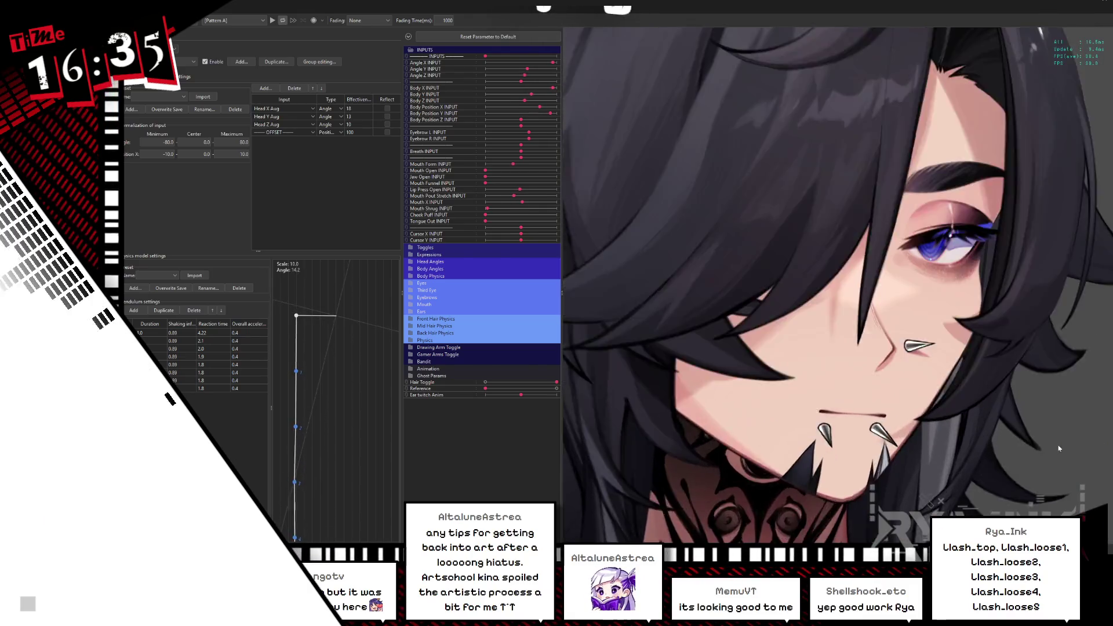
{"action": "scroll", "coordinate": [1063, 446], "scroll_direction": "up", "scroll_amount": 2}
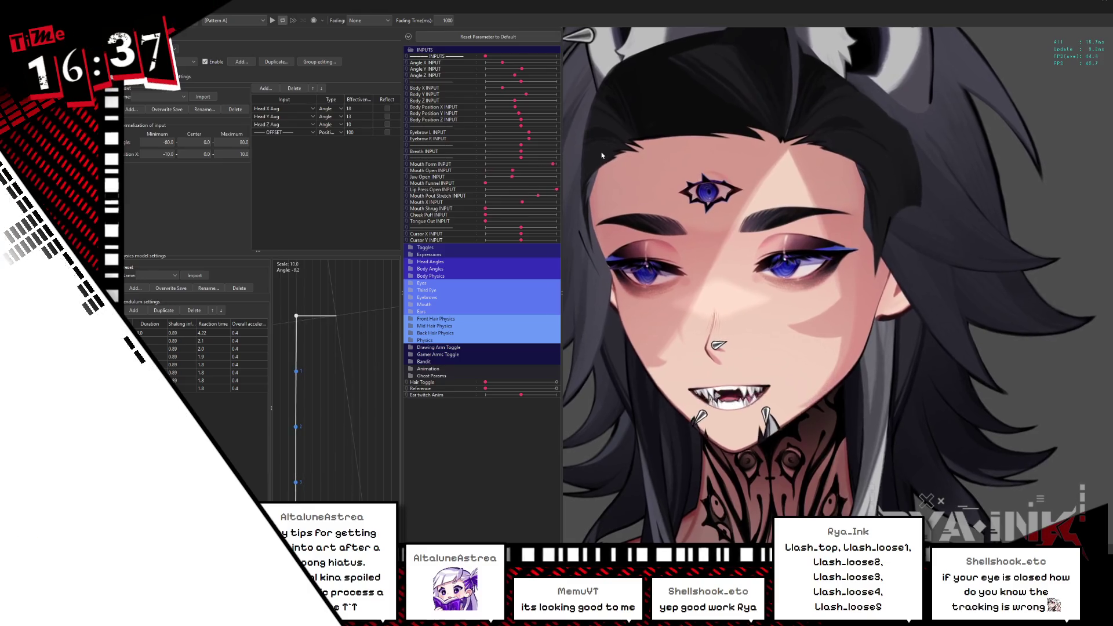
Press H to drop the long hair over the face, zoom out and in, then return
{"action": "key", "text": "h"}
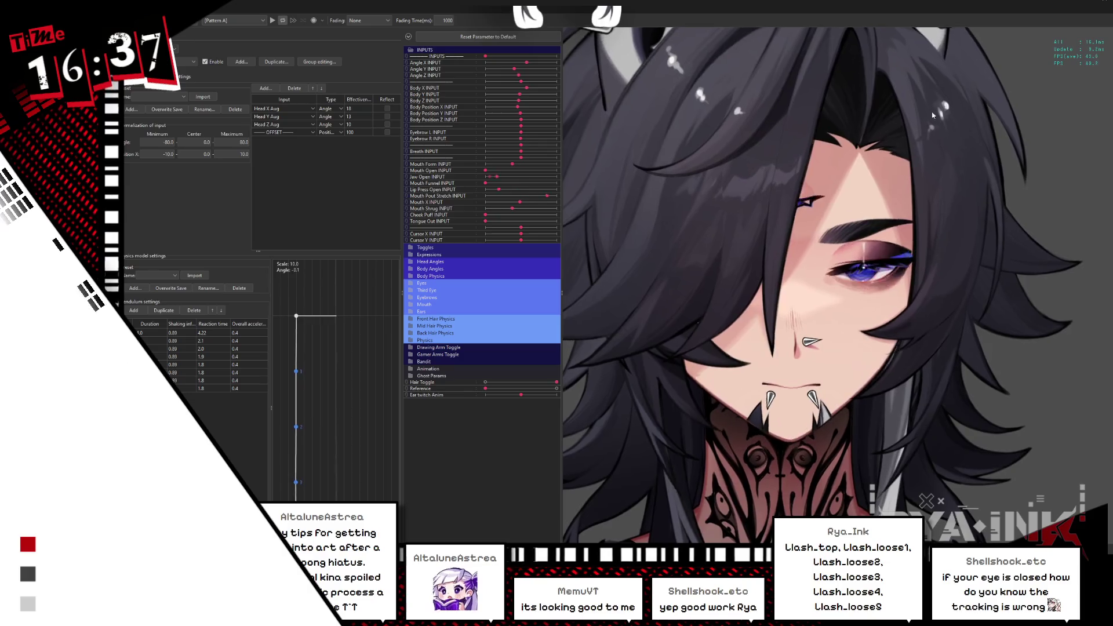
{"action": "scroll", "coordinate": [980, 212], "scroll_direction": "down", "scroll_amount": 5}
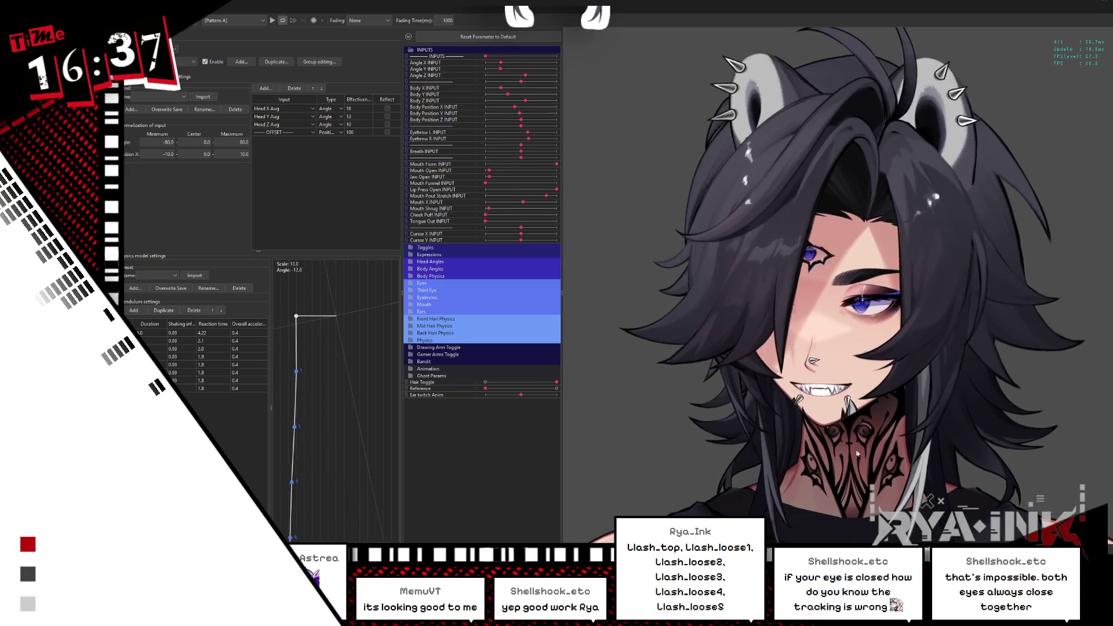
{"action": "scroll", "coordinate": [865, 339], "scroll_direction": "down", "scroll_amount": 5}
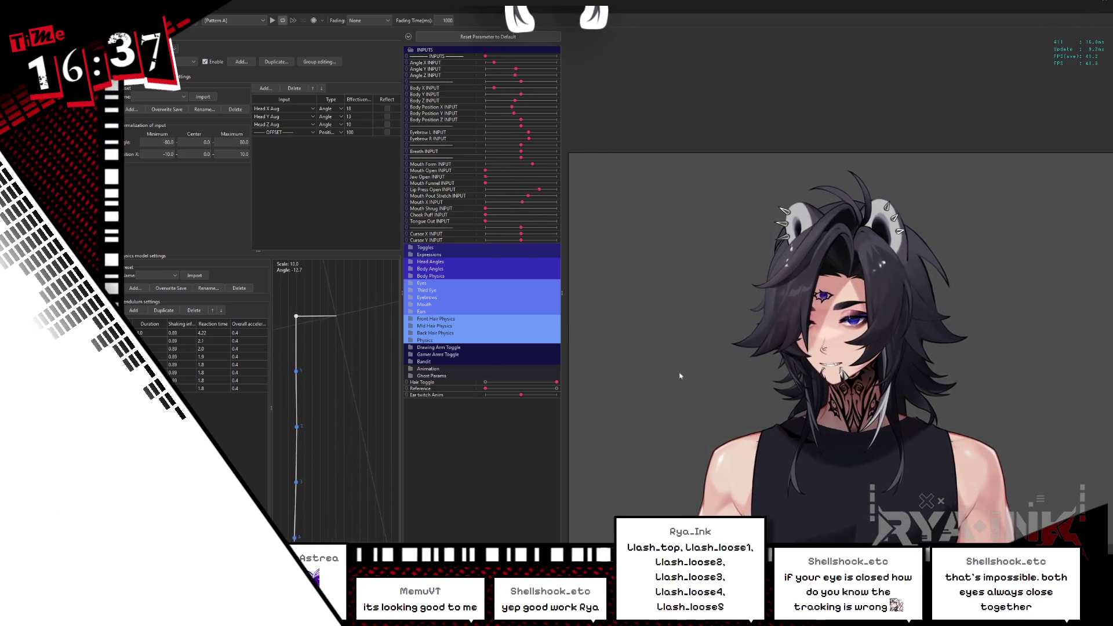
{"action": "scroll", "coordinate": [898, 383], "scroll_direction": "up", "scroll_amount": 3}
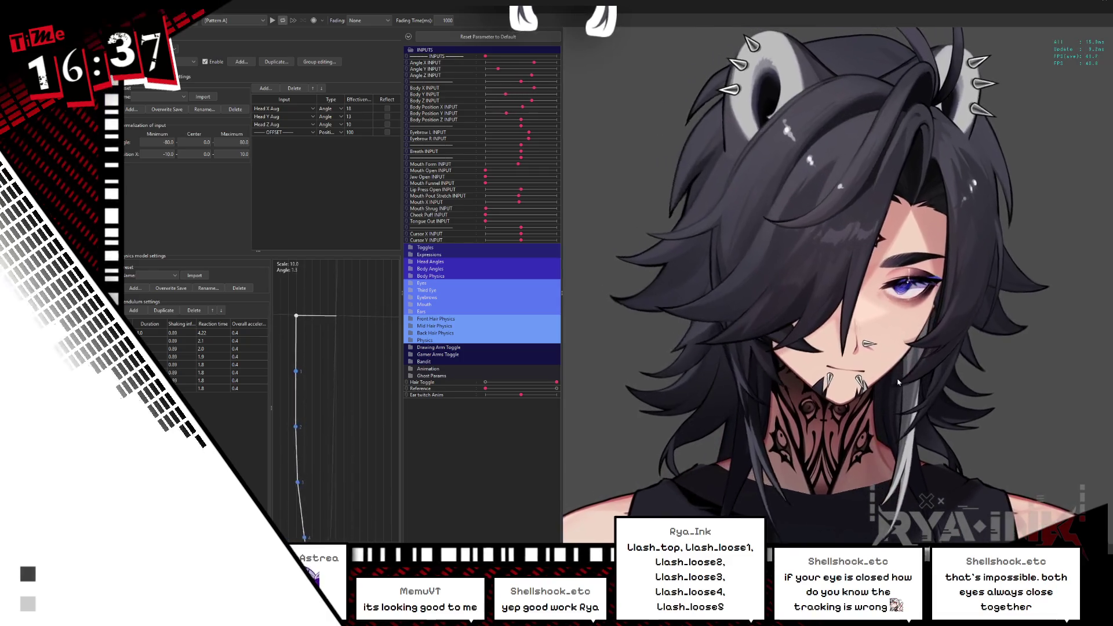
{"action": "scroll", "coordinate": [894, 377], "scroll_direction": "up", "scroll_amount": 3}
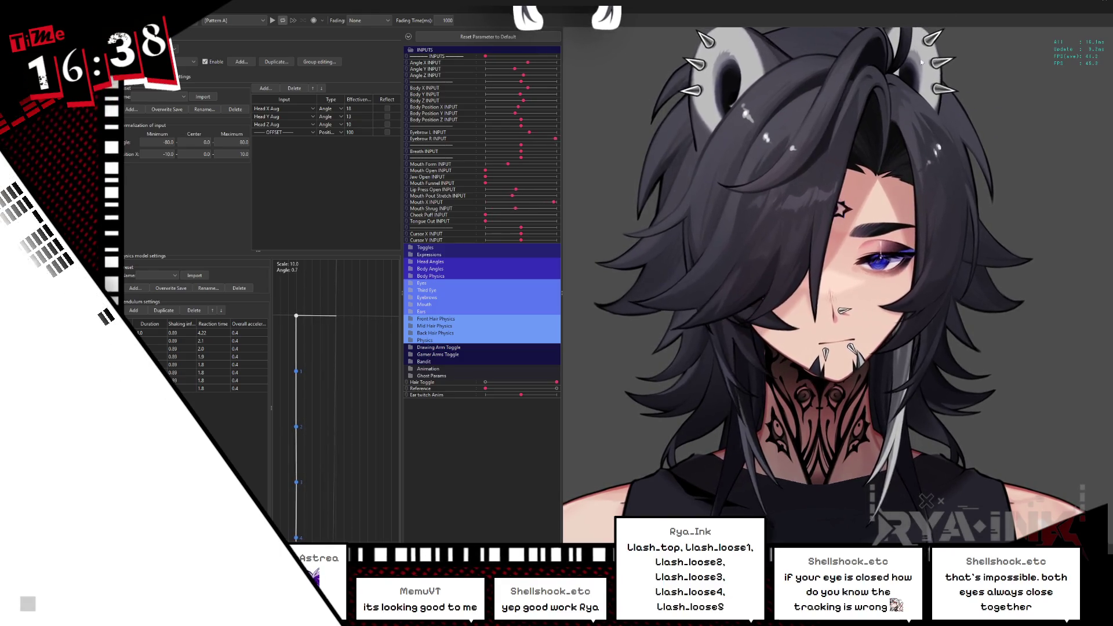
{"action": "left_click", "coordinate": [1090, 5]}
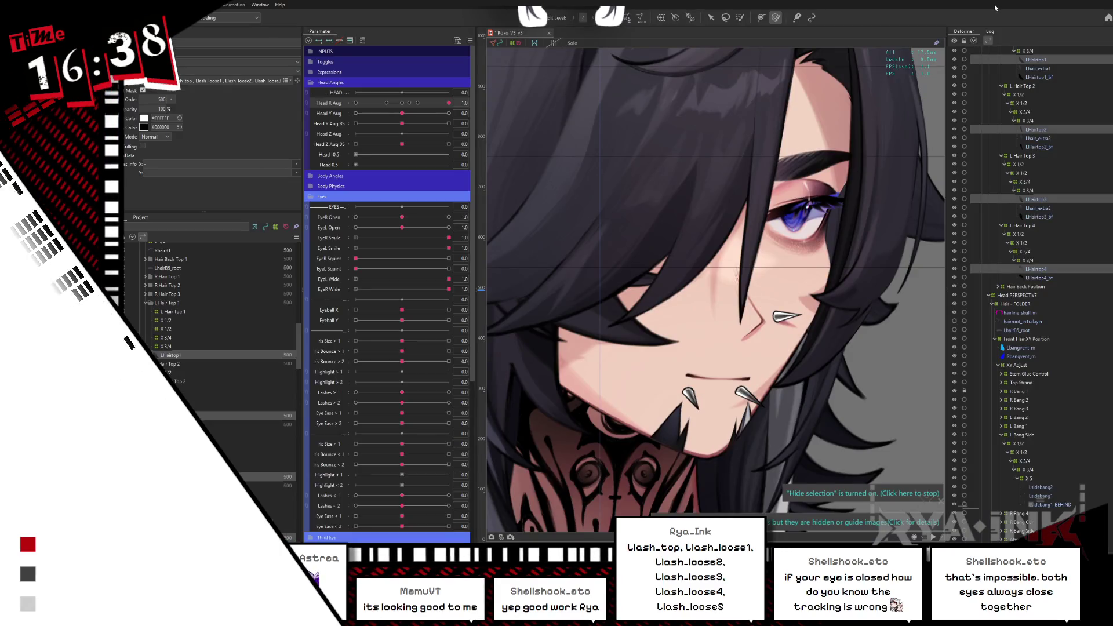
{"action": "key", "text": "ctrl+s"}
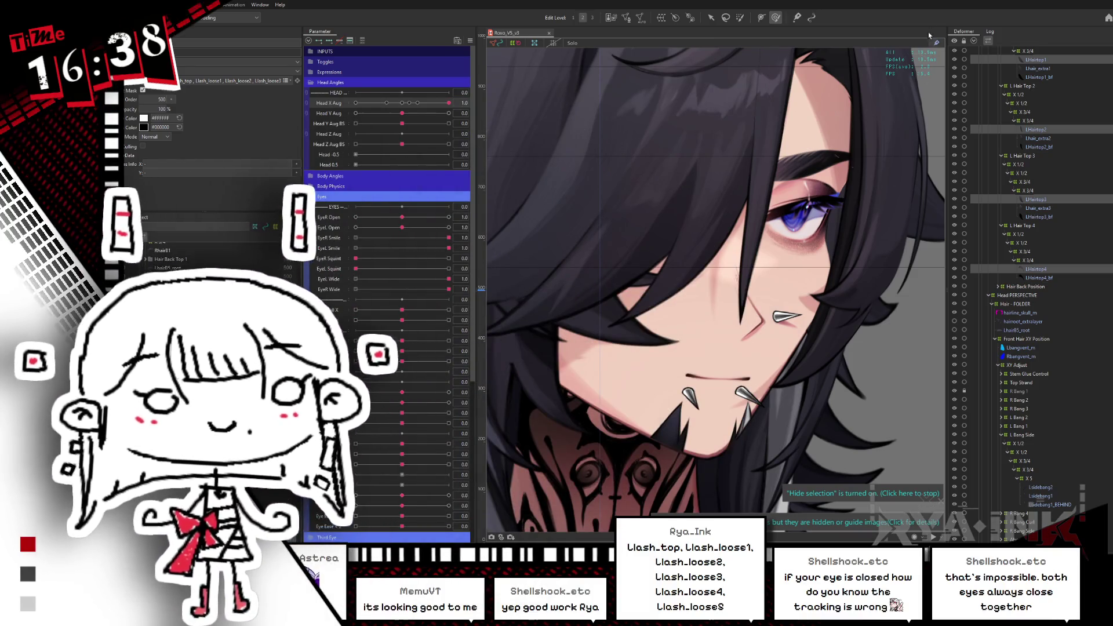
{"action": "key", "text": "ctrl+s"}
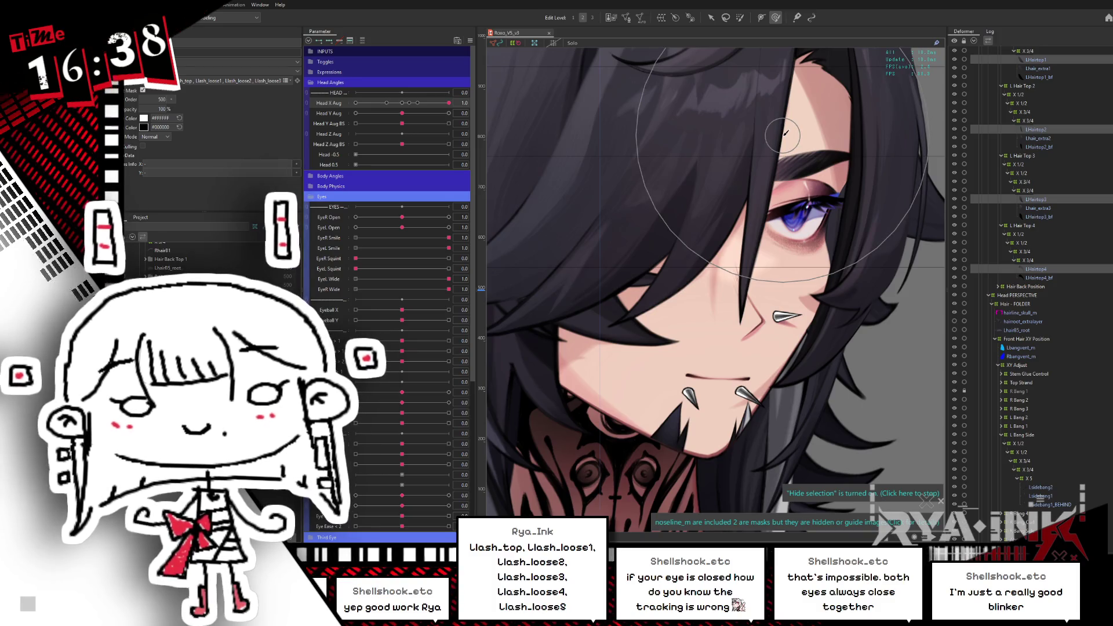
Reset all parameters to their default values from the Parameter panel menu
{"action": "scroll", "coordinate": [794, 174], "scroll_direction": "down", "scroll_amount": 5}
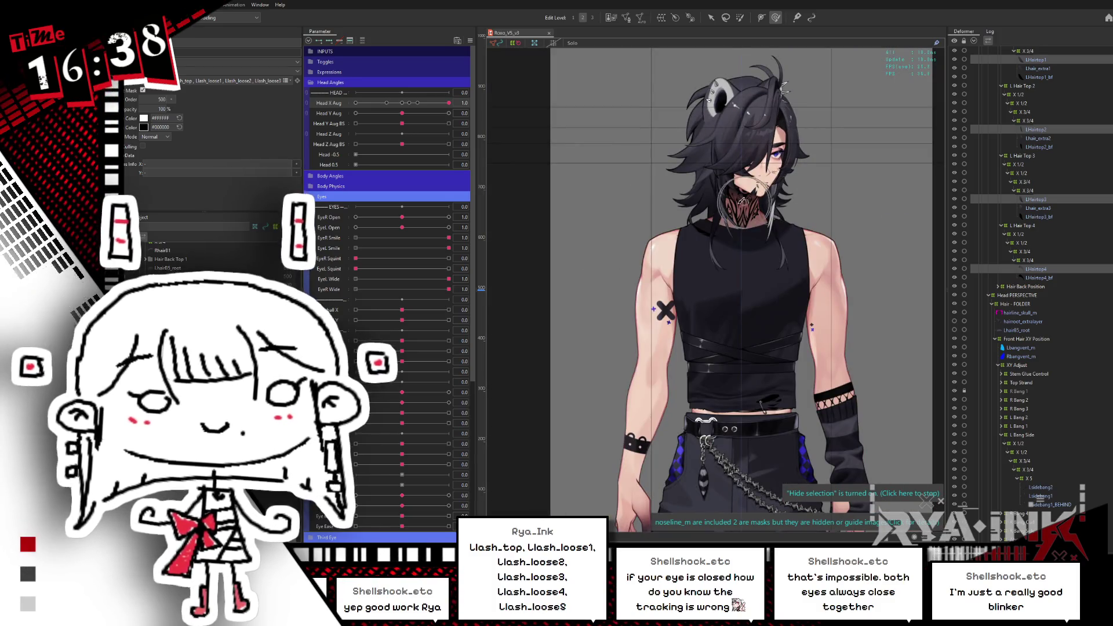
{"action": "scroll", "coordinate": [722, 186], "scroll_direction": "up", "scroll_amount": 2}
{"action": "left_click", "coordinate": [468, 42]}
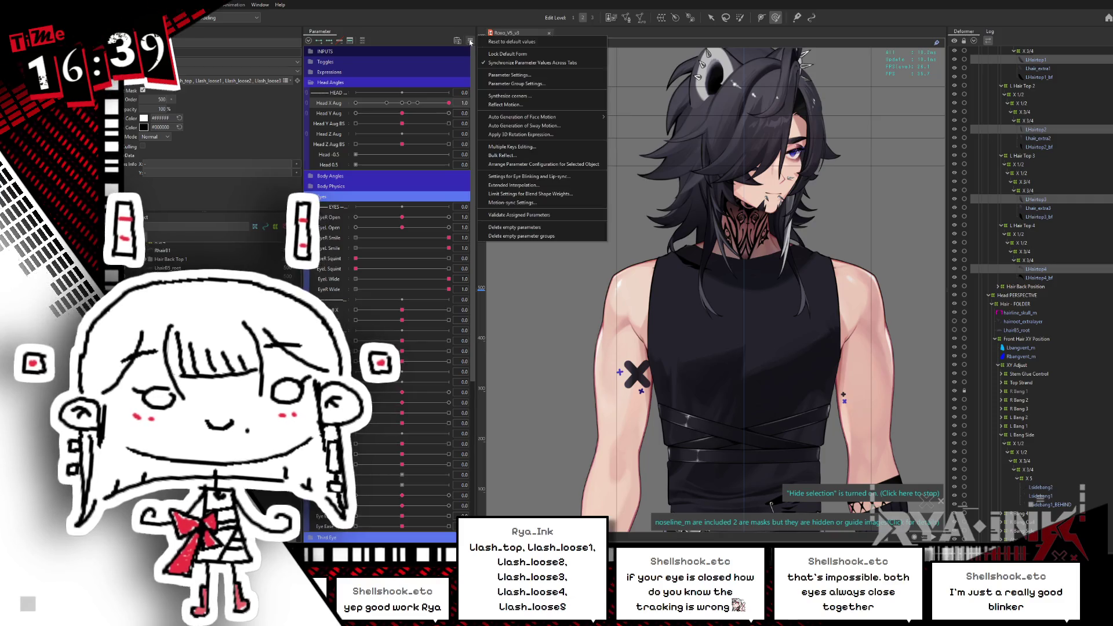
{"action": "left_click", "coordinate": [507, 43]}
Turn the head right with Head X Aug, set it back to 0, and collapse Head Angles
{"action": "scroll", "coordinate": [721, 138], "scroll_direction": "down", "scroll_amount": 3}
{"action": "scroll", "coordinate": [721, 137], "scroll_direction": "up", "scroll_amount": 3}
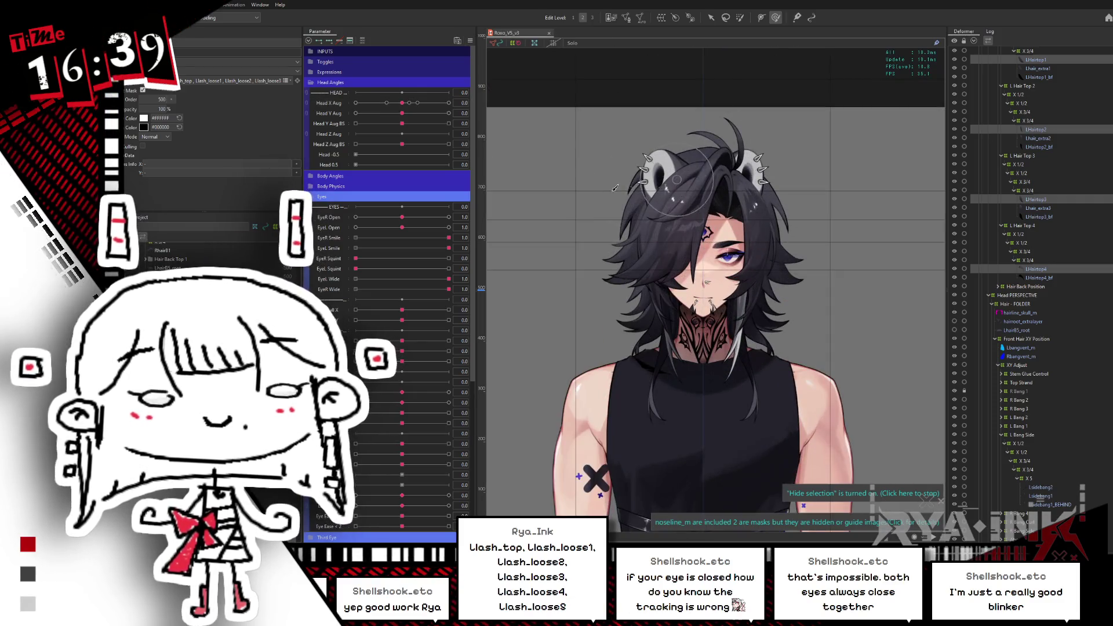
{"action": "mouse_move", "coordinate": [401, 103]}
{"action": "left_mouse_down"}
{"action": "mouse_move", "coordinate": [458, 93]}
{"action": "mouse_move", "coordinate": [400, 84]}
{"action": "mouse_move", "coordinate": [458, 88]}
{"action": "left_mouse_up"}
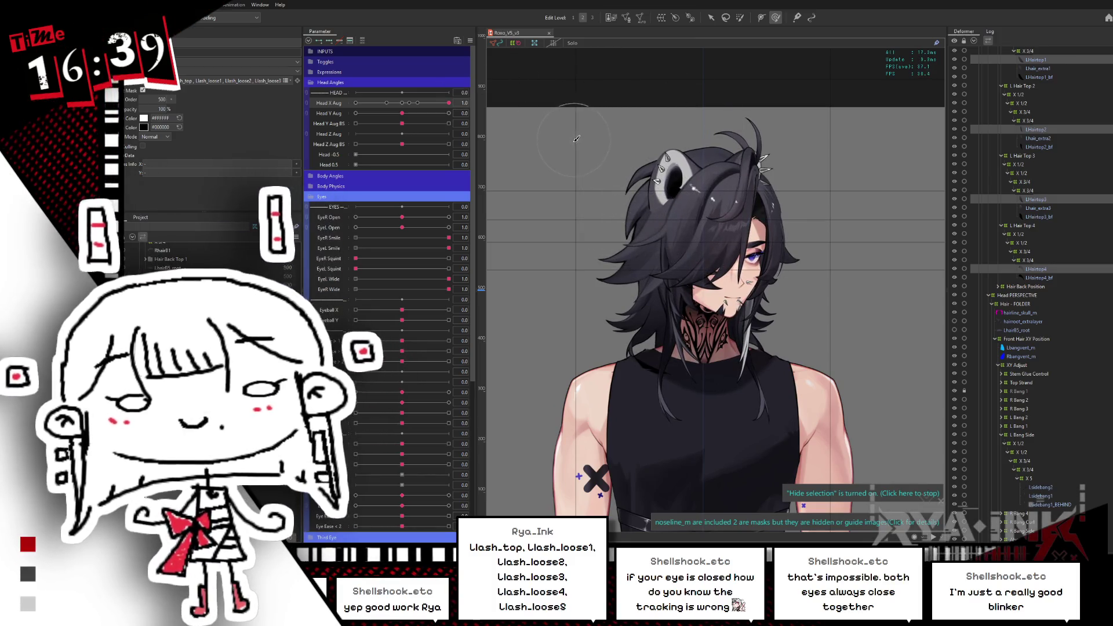
{"action": "left_click", "coordinate": [401, 103]}
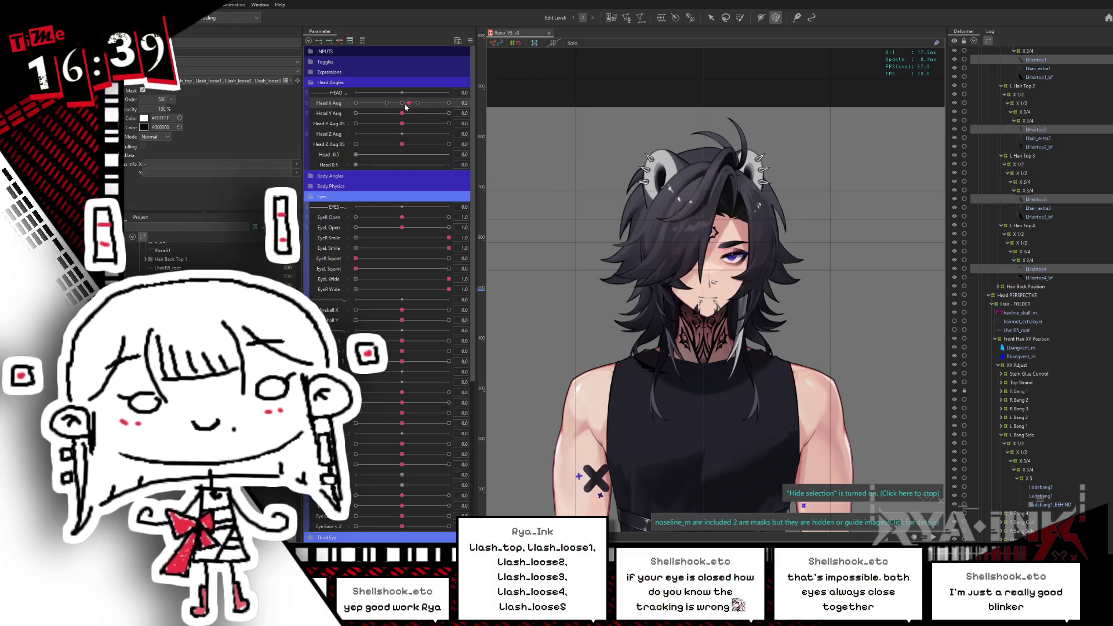
{"action": "left_click", "coordinate": [353, 83]}
Expand Expressions and set Line Eyes and Face Shadow to 1.0
{"action": "left_click", "coordinate": [359, 72]}
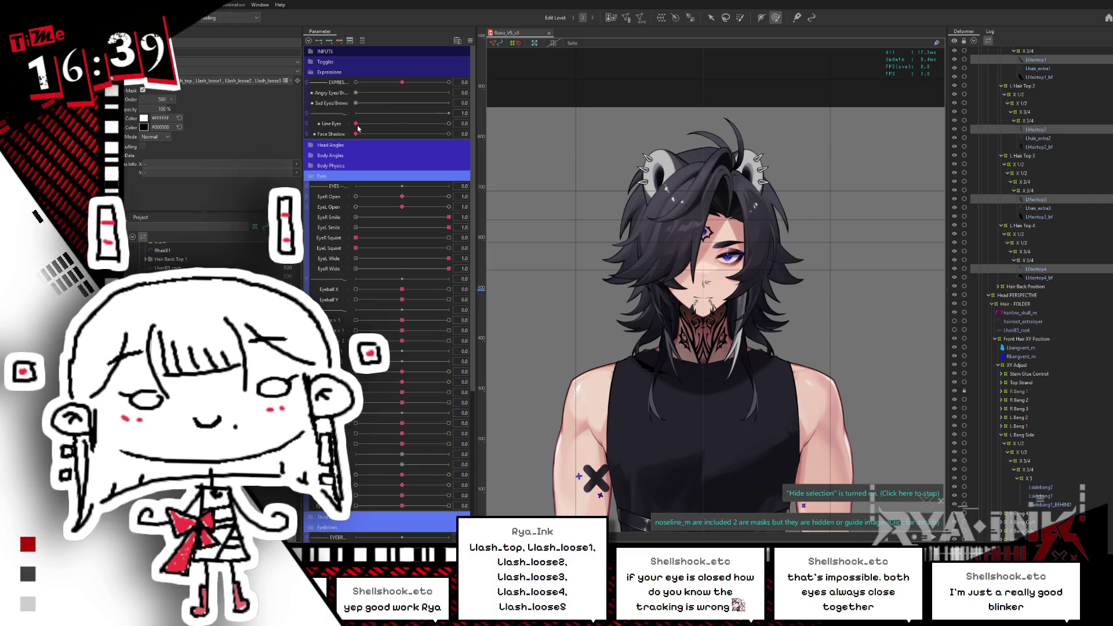
{"action": "left_click_drag", "start_coordinate": [357, 128], "coordinate": [461, 120]}
{"action": "left_click_drag", "start_coordinate": [364, 135], "coordinate": [492, 129]}
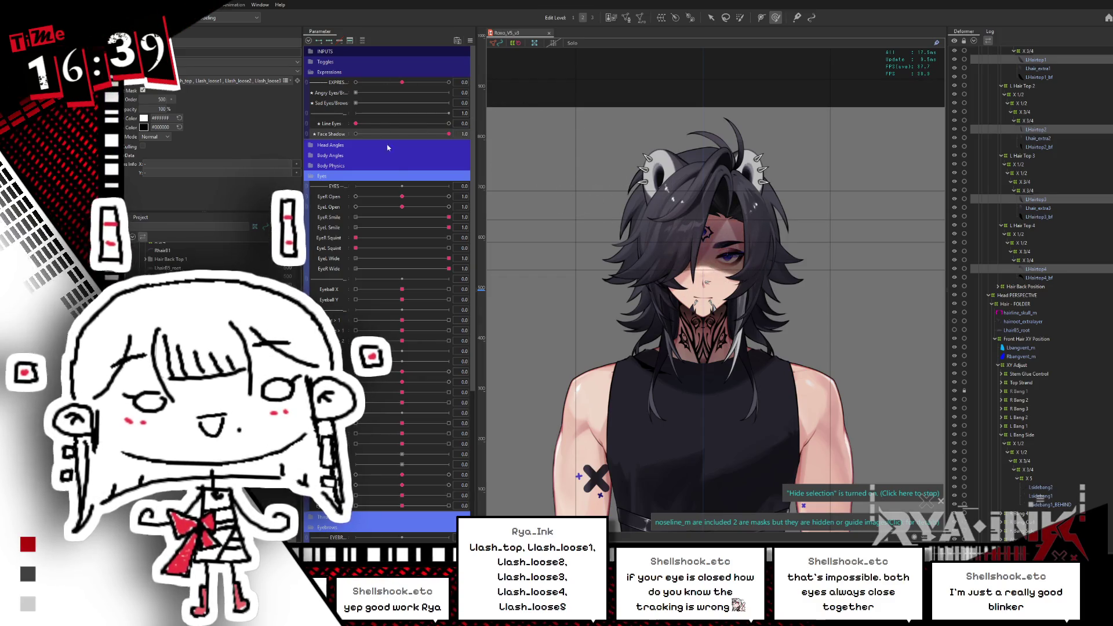
Select the faceshadow art mesh through Object at Cursor
{"action": "right_click", "coordinate": [729, 253]}
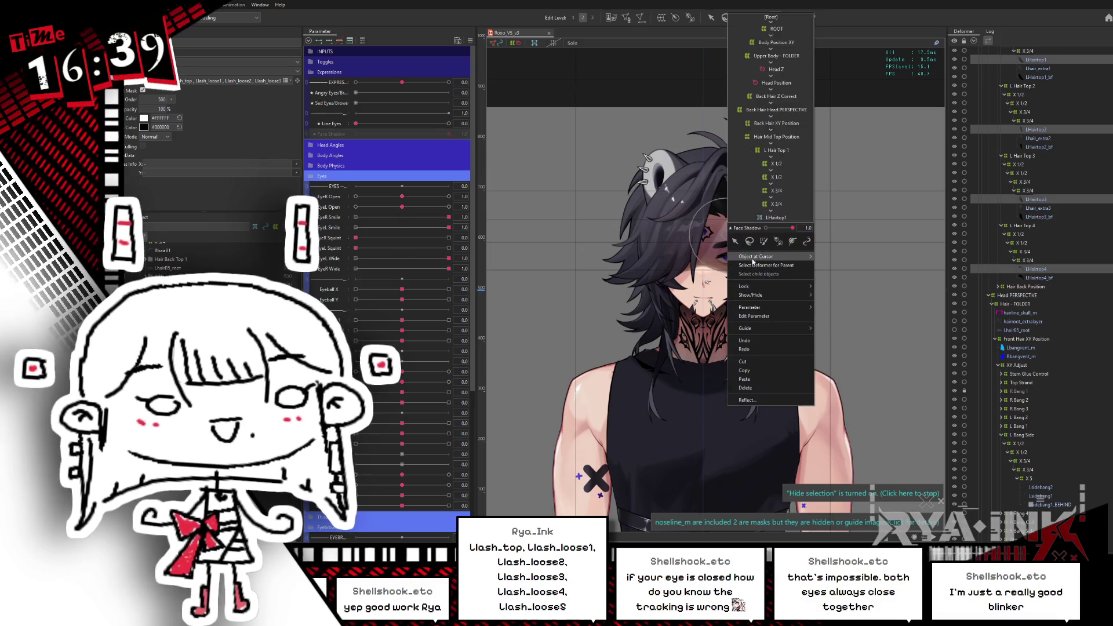
{"action": "mouse_move", "coordinate": [765, 256]}
{"action": "left_click", "coordinate": [838, 322]}
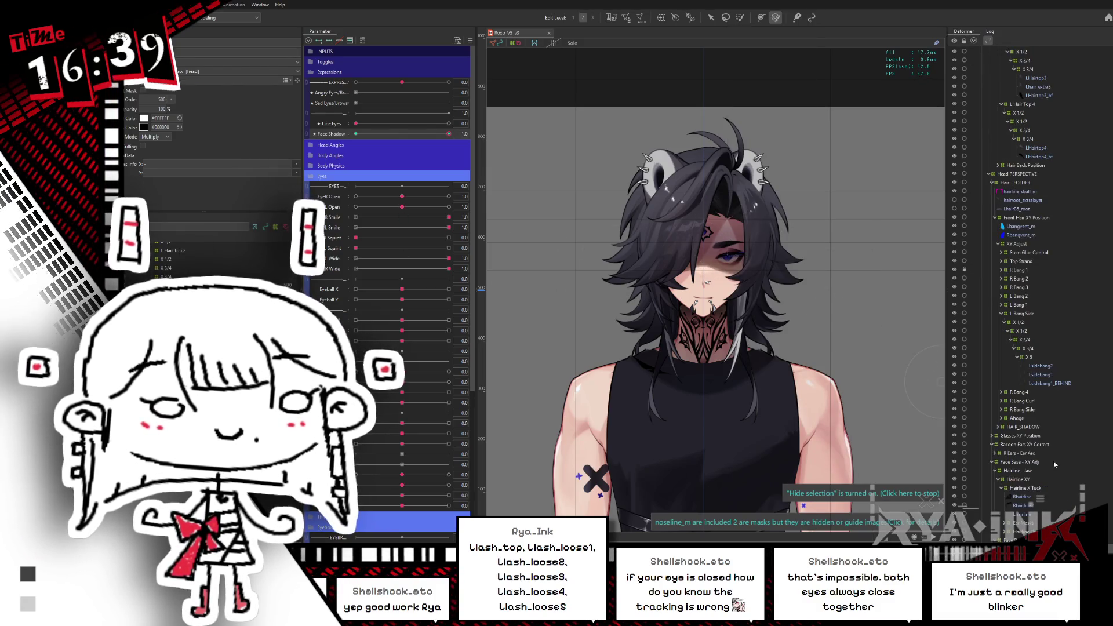
{"action": "scroll", "coordinate": [1102, 375], "scroll_direction": "down", "scroll_amount": 5}
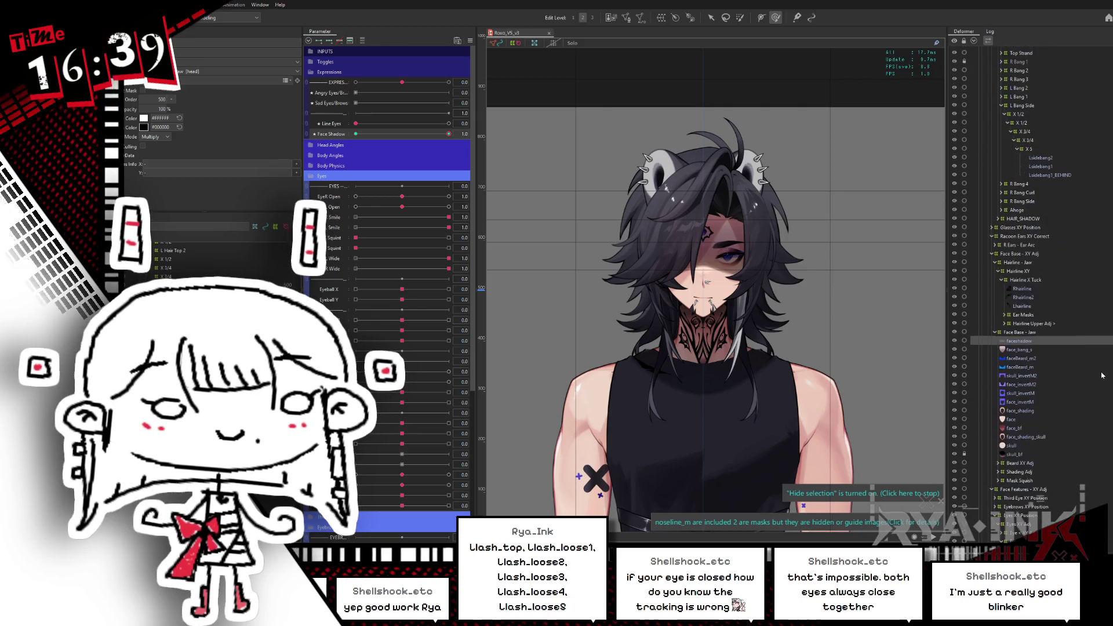
{"action": "scroll", "coordinate": [1102, 375], "scroll_direction": "down", "scroll_amount": 3}
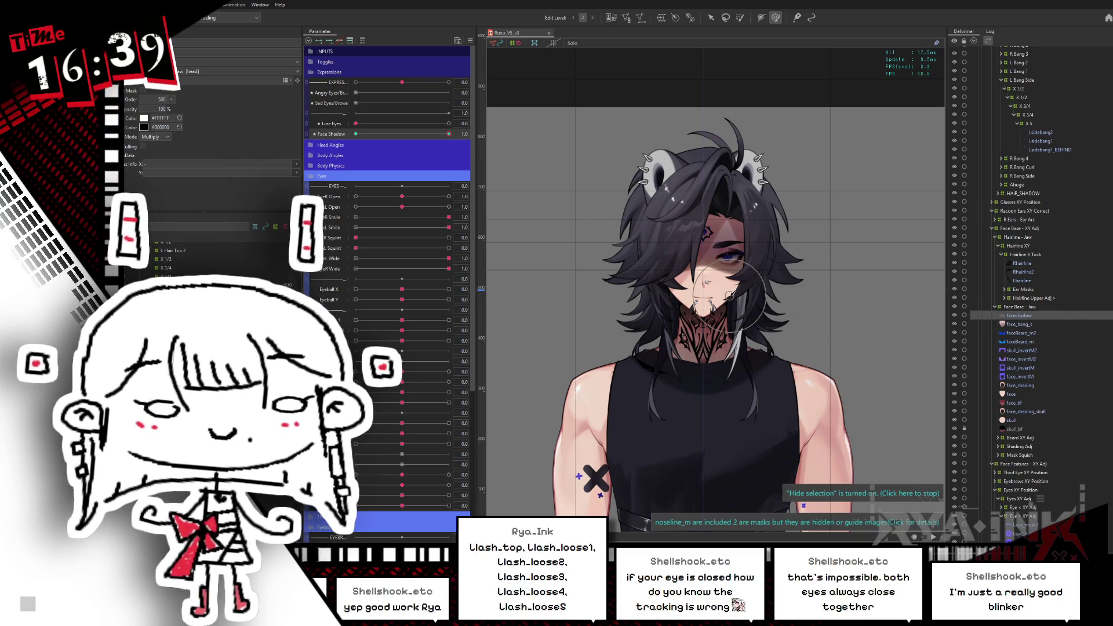
{"action": "scroll", "coordinate": [730, 294], "scroll_direction": "up", "scroll_amount": 5}
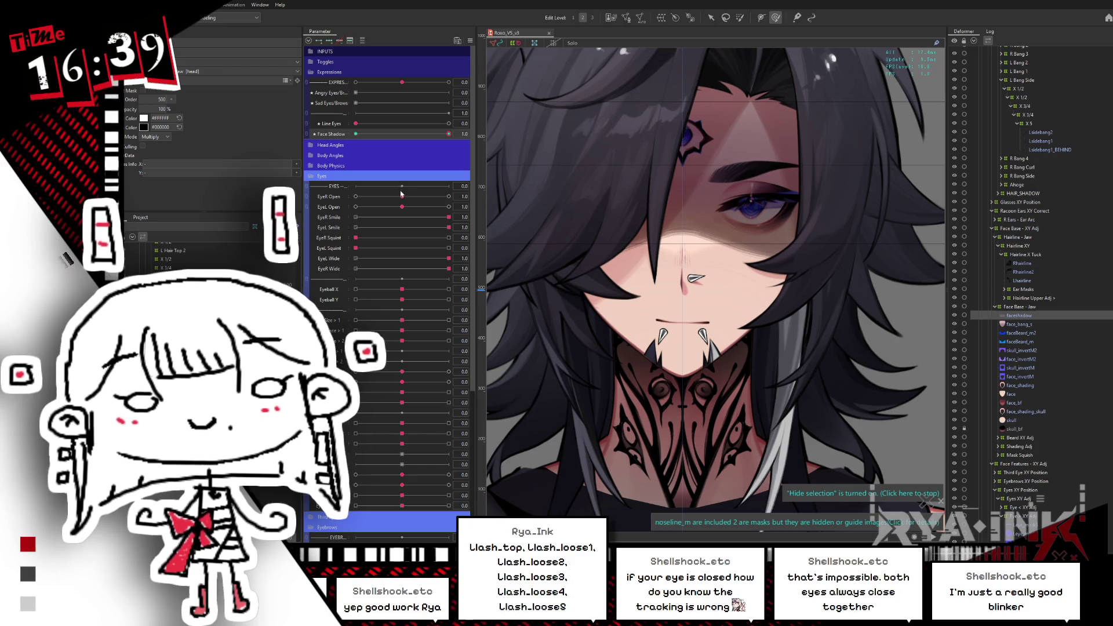
Collapse the eye parameters and turn the head with Head X Aug to check the shadow
{"action": "left_click", "coordinate": [322, 175]}
{"action": "left_click", "coordinate": [331, 145]}
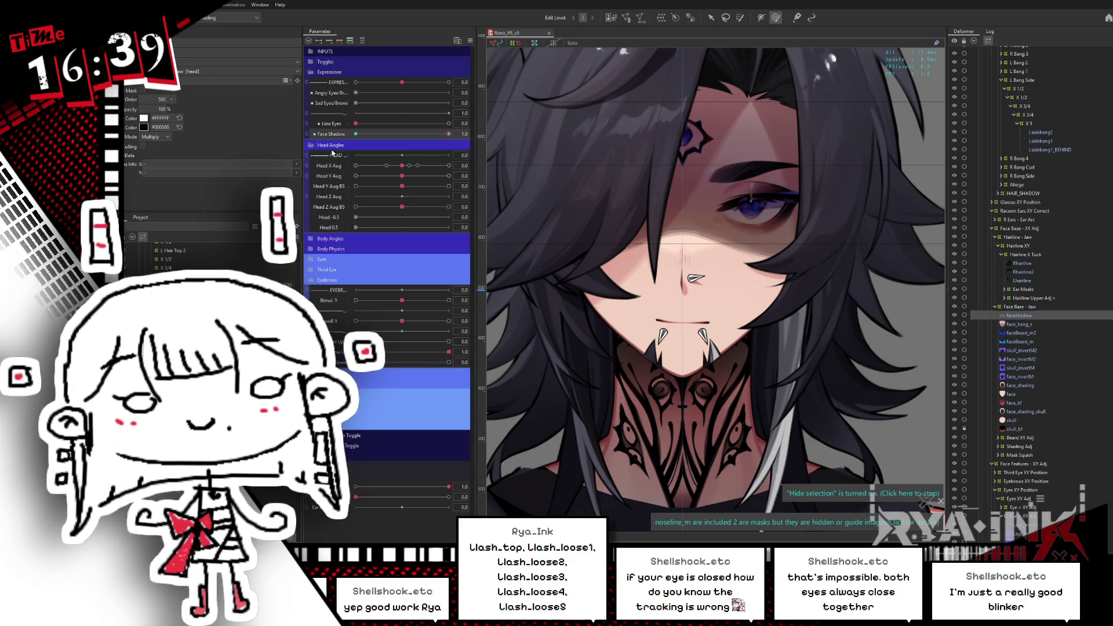
{"action": "mouse_move", "coordinate": [402, 165]}
{"action": "left_mouse_down"}
{"action": "mouse_move", "coordinate": [445, 165]}
{"action": "mouse_move", "coordinate": [354, 167]}
{"action": "left_mouse_up"}
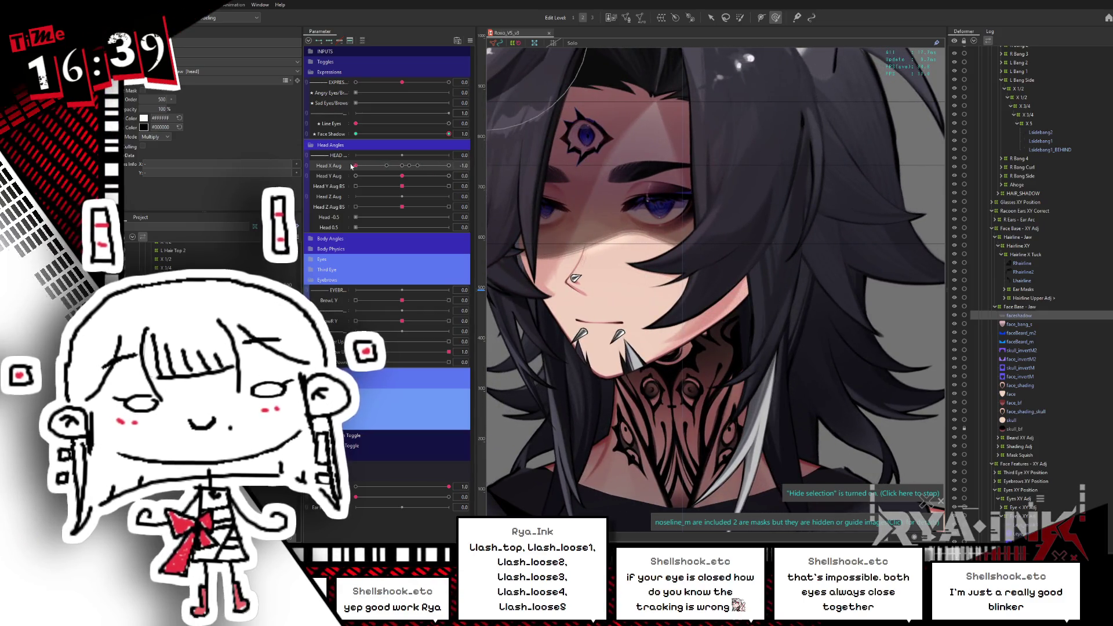